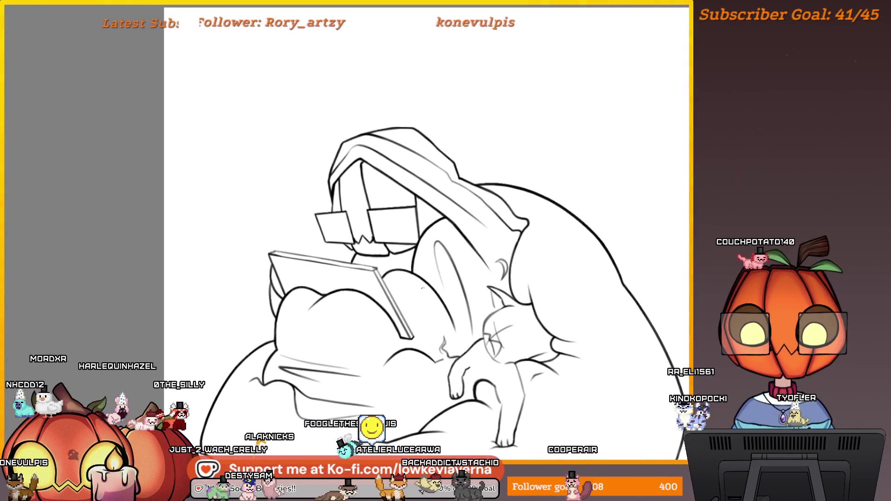
- With a much smaller eraser, remove the left end of the curve beside the book's top corner, then review the whole page
scroll(423, 287, "up", 5)
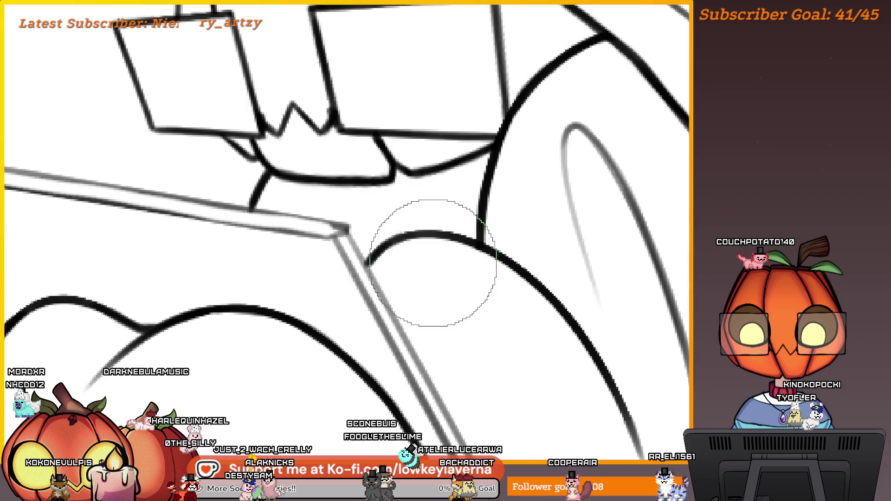
key("bracketleft")
key("bracketleft")
key("bracketleft")
mouse_move(363, 262)
left_mouse_down()
mouse_move(362, 246)
mouse_move(383, 241)
mouse_move(424, 276)
left_mouse_up()
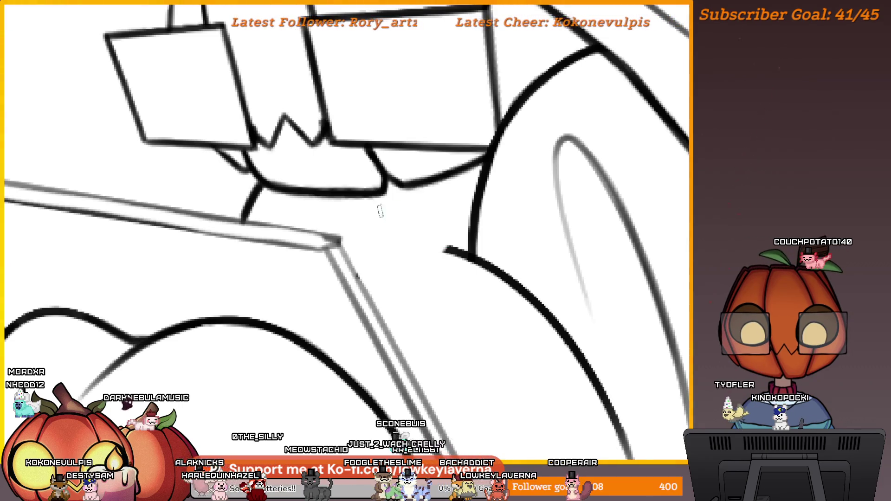
scroll(430, 167, "down", 3)
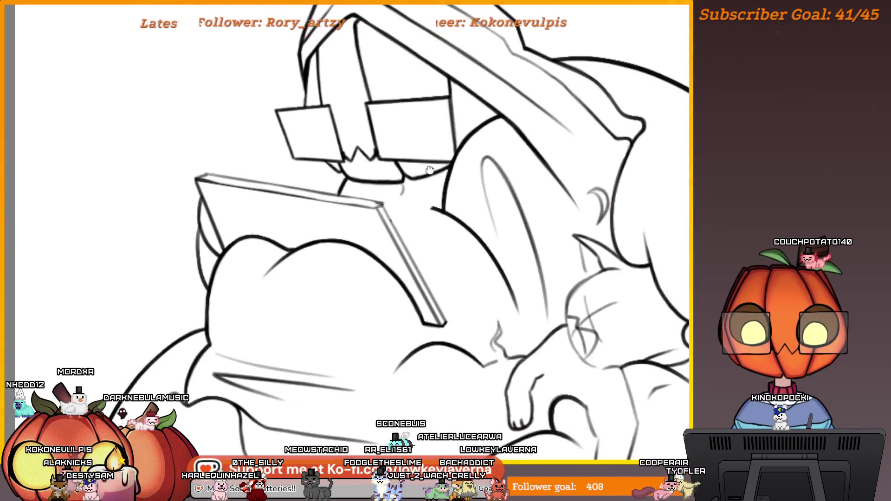
left_click_drag(429, 167, 436, 196)
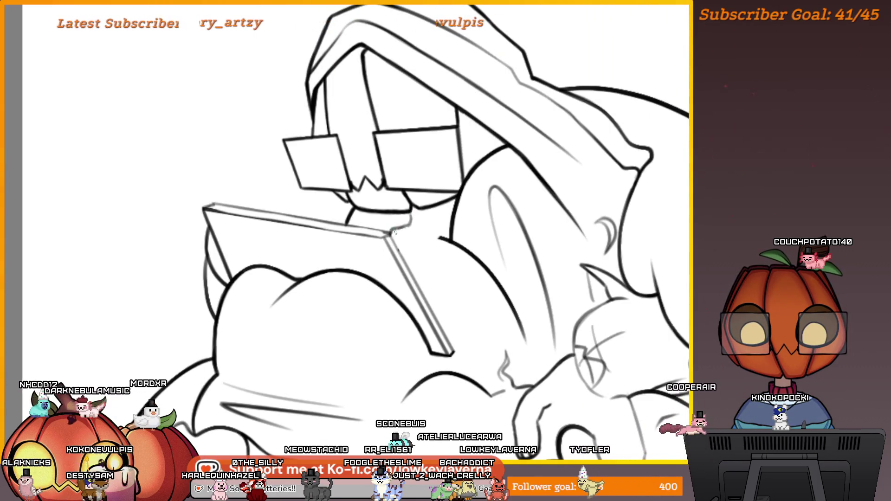
scroll(394, 232, "down", 2)
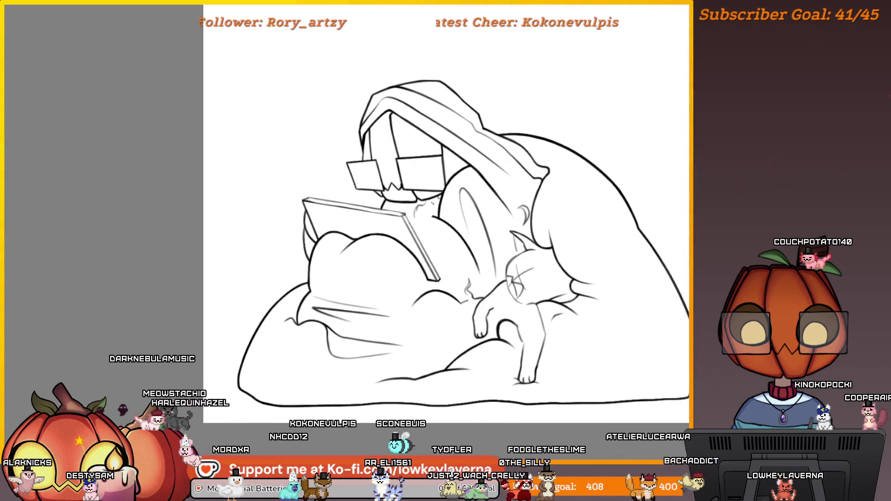
left_click_drag(475, 195, 426, 220)
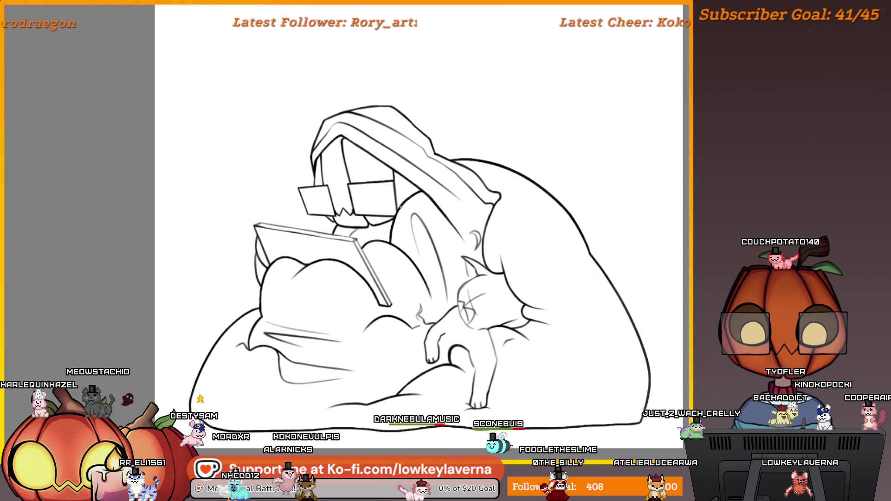
scroll(417, 255, "up", 1)
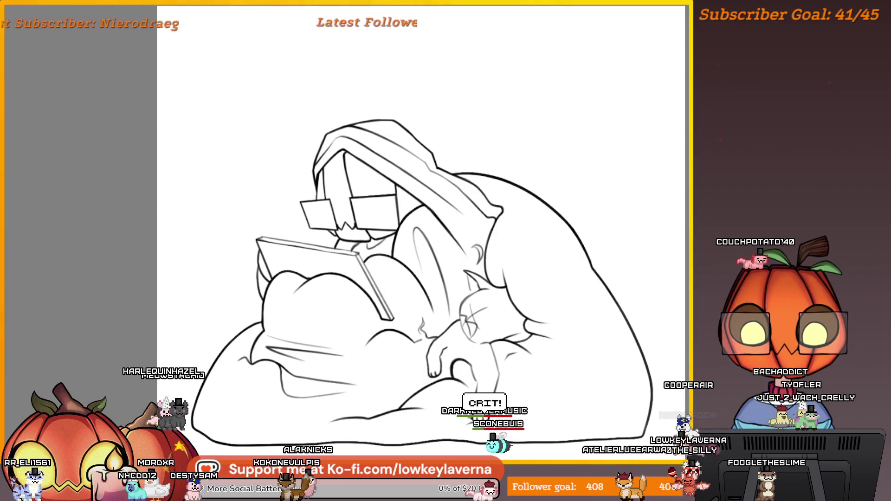
key("ctrl+minus")
scroll(453, 244, "up", 5)
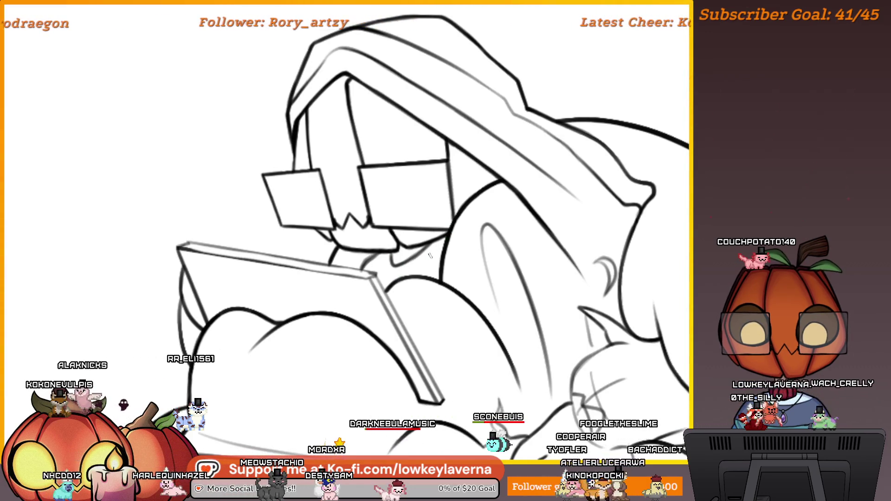
scroll(434, 231, "down", 3)
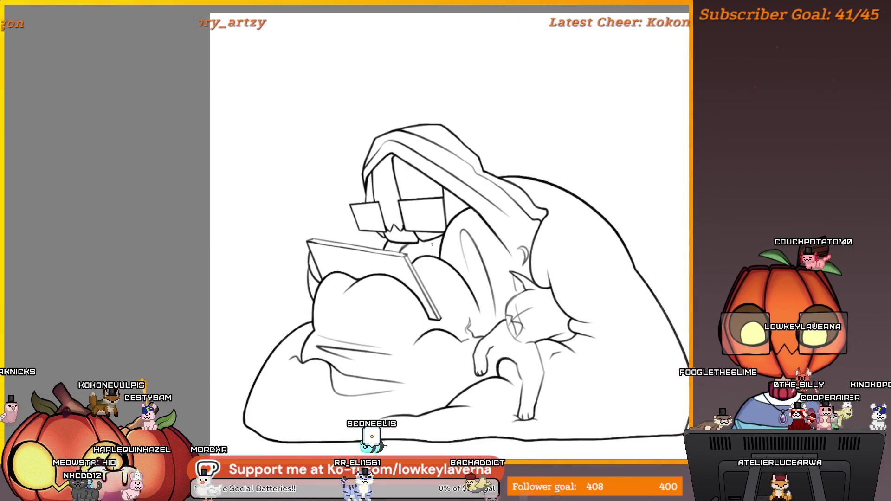
scroll(418, 244, "up", 5)
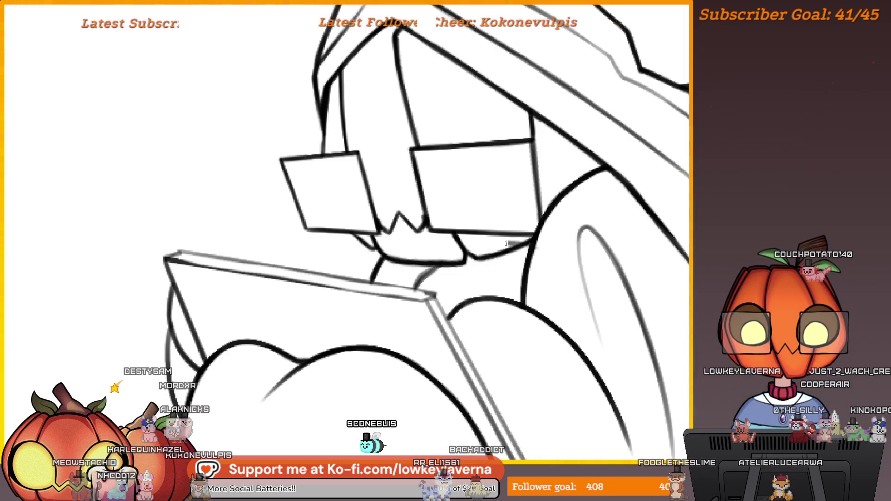
- Undo the old faint mouth and chin strokes and erase the leftover dashes near the mouth
key("ctrl+z")
key("ctrl+z")
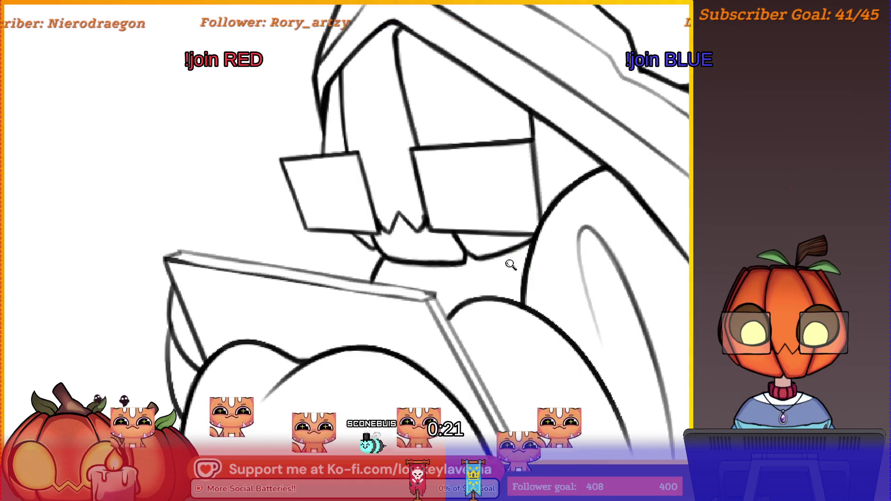
scroll(513, 259, "up", 2)
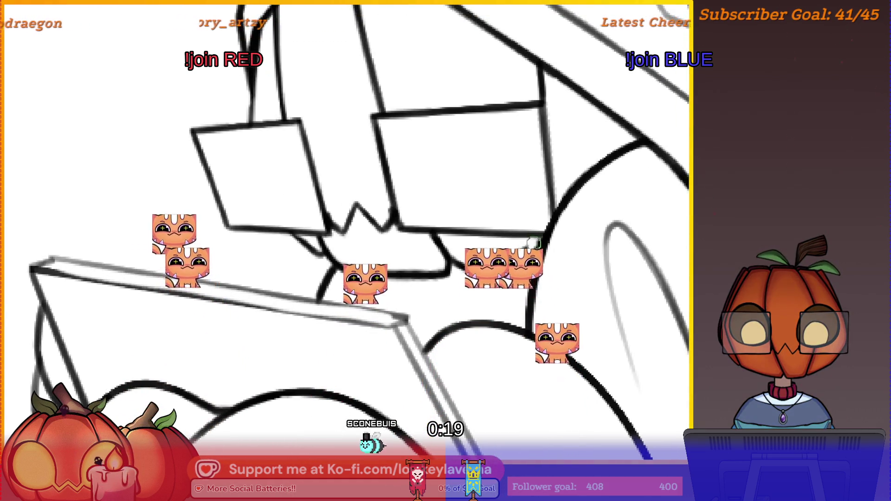
key("ctrl+z")
left_click_drag(517, 256, 422, 285)
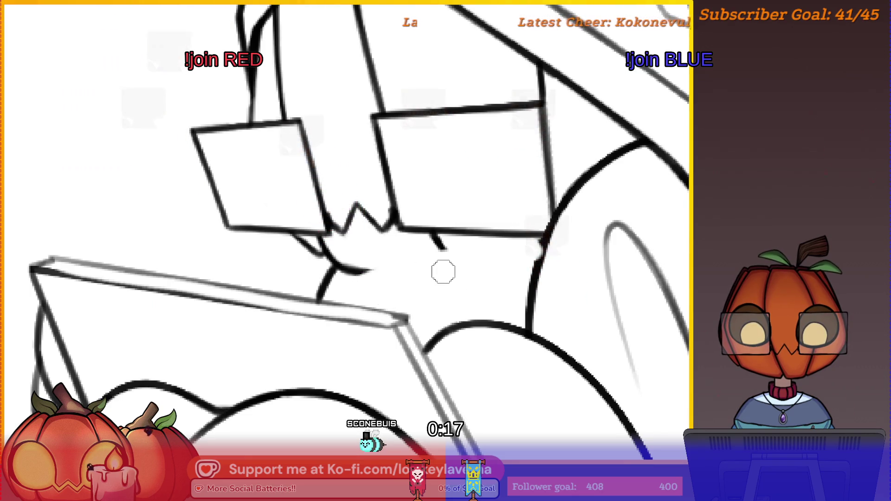
- Draw a dark chin line curving down from the glasses corner, redrawing it until it sits right
left_click_drag(549, 243, 351, 283)
key("ctrl+z")
left_click_drag(548, 243, 349, 290)
scroll(491, 233, "down", 5)
scroll(431, 317, "up", 5)
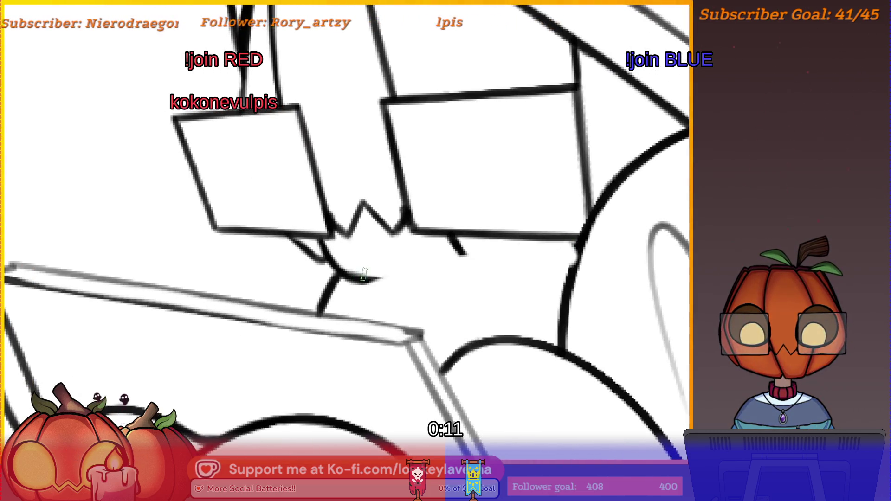
mouse_move(572, 246)
left_mouse_down()
mouse_move(408, 267)
mouse_move(334, 306)
left_mouse_up()
scroll(464, 278, "down", 5)
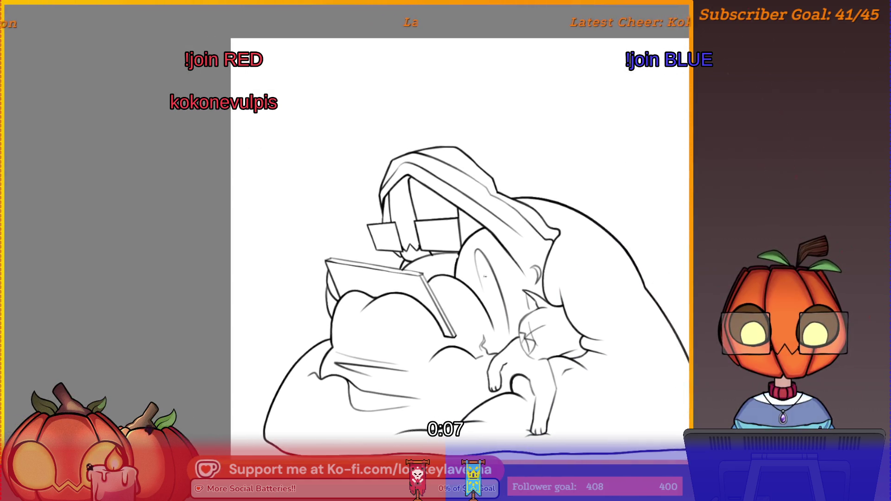
scroll(451, 258, "up", 5)
scroll(380, 314, "down", 5)
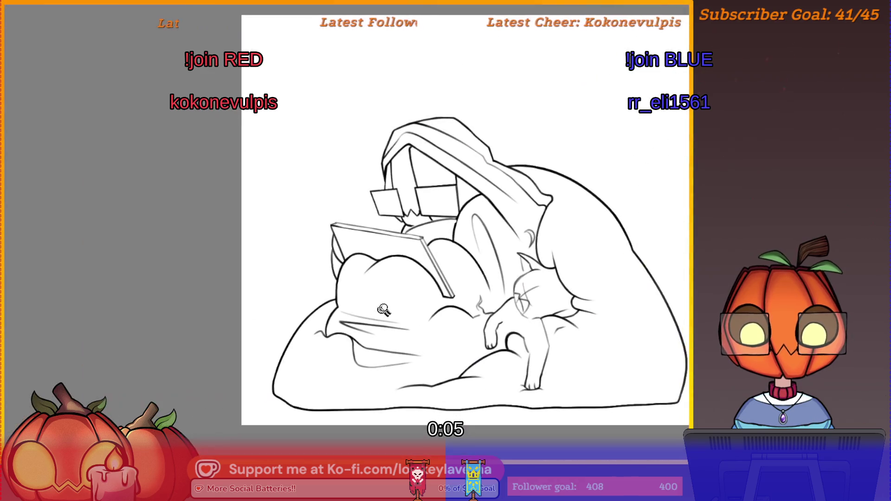
left_click_drag(466, 274, 464, 292)
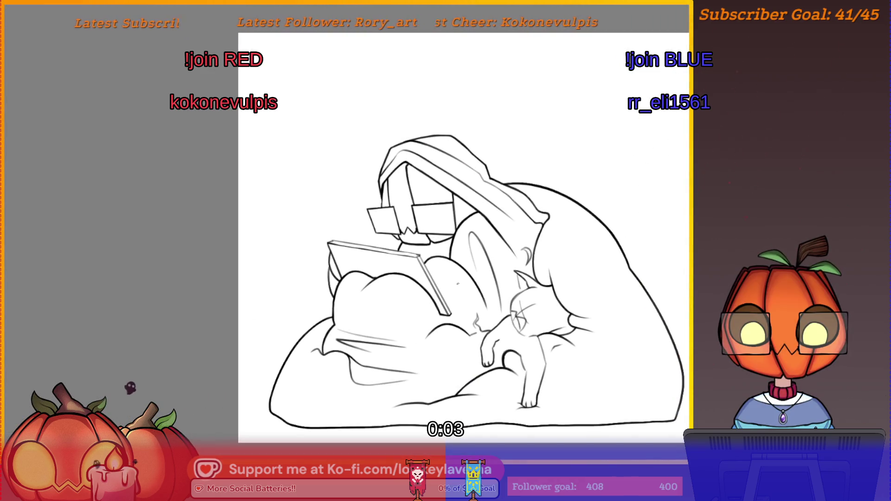
scroll(435, 258, "up", 5)
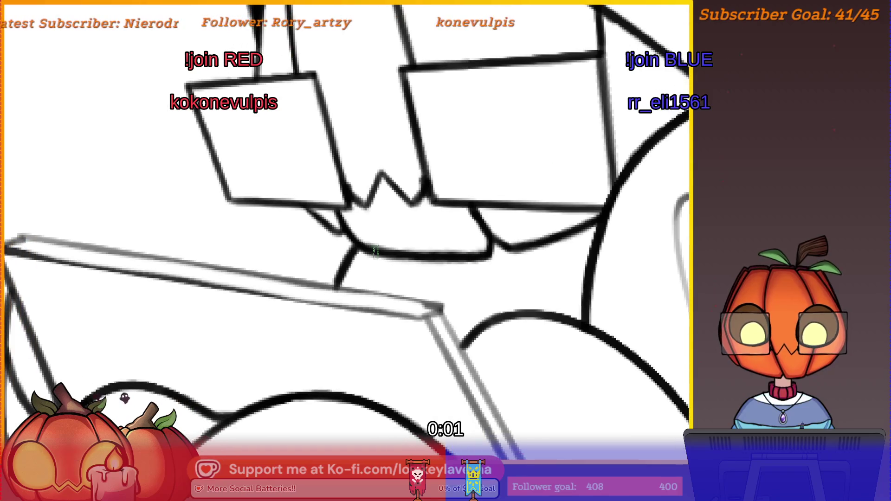
- Sketch a grey guide line across the mouth area and trace a dark line over it
left_click_drag(357, 245, 591, 265)
left_click_drag(526, 224, 362, 244)
scroll(413, 321, "down", 5)
scroll(492, 232, "up", 5)
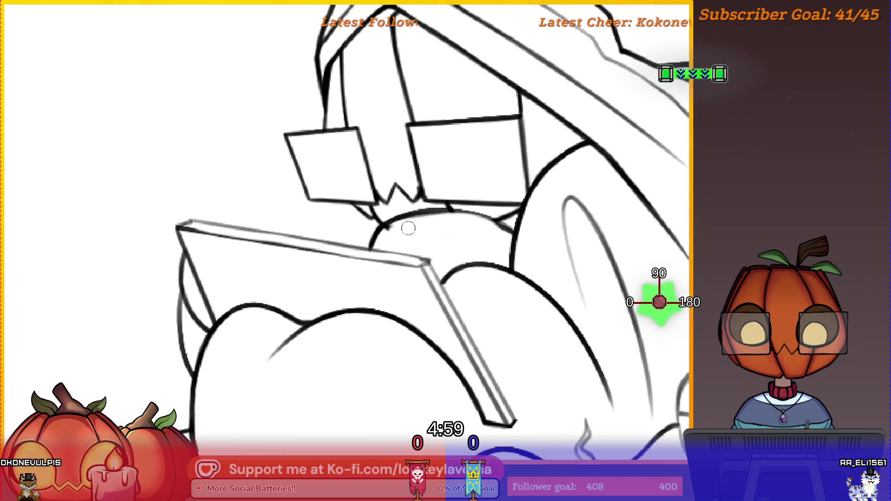
scroll(412, 242, "down", 5)
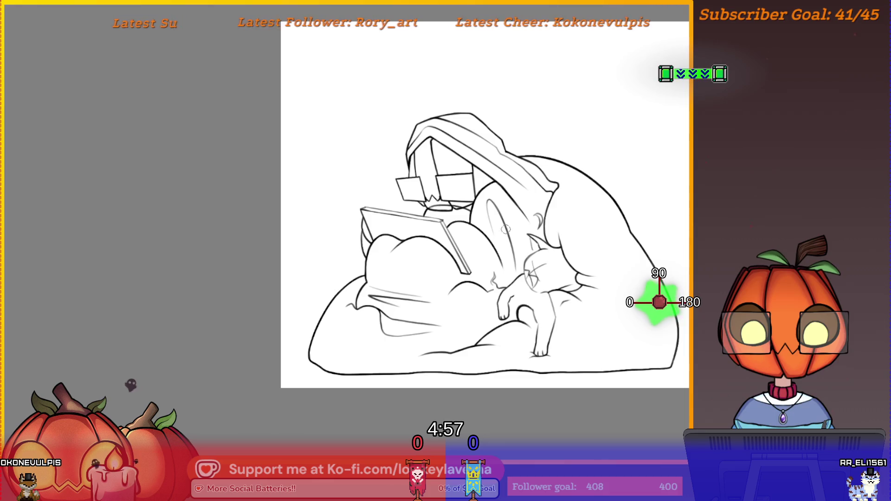
- Fade the line drawing to pale grey and mirror the canvas view to check it
key("ctrl+shift+u")
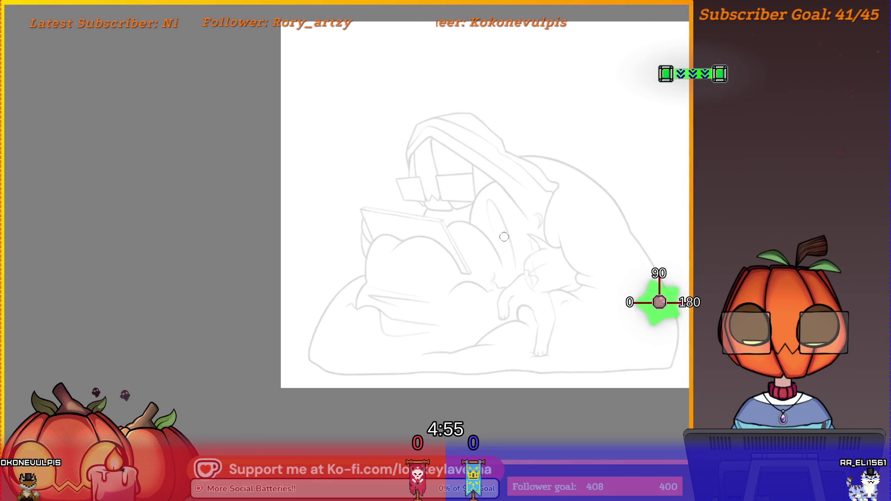
key("m")
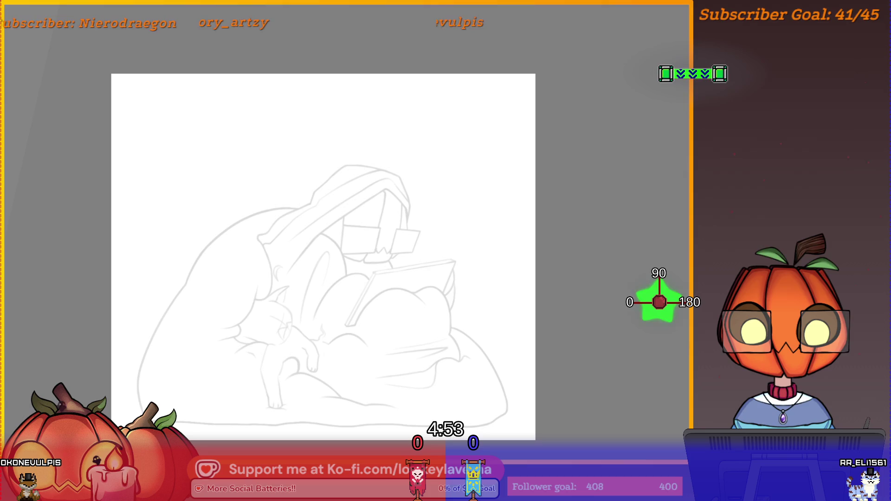
key("ctrl+z")
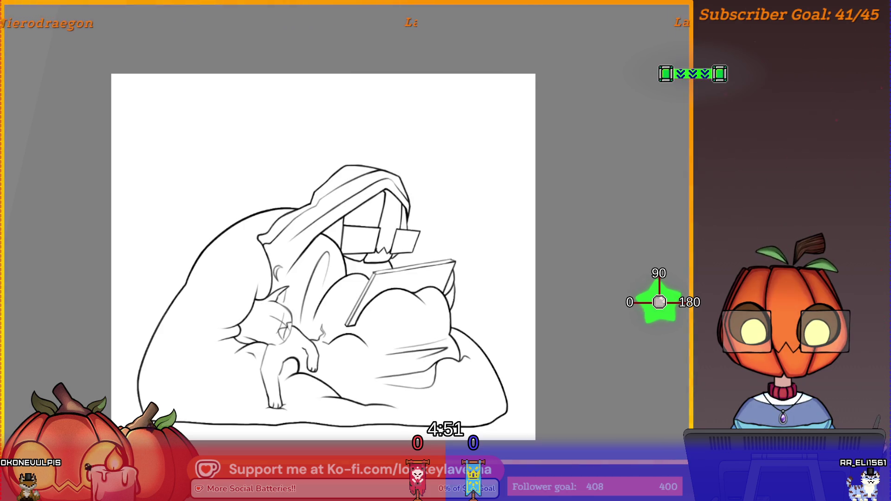
key("ctrl+shift+z")
- Zoom in on the glasses, centre the face, and undo the dark stroke near the mouth
left_click(394, 254)
left_click(393, 254)
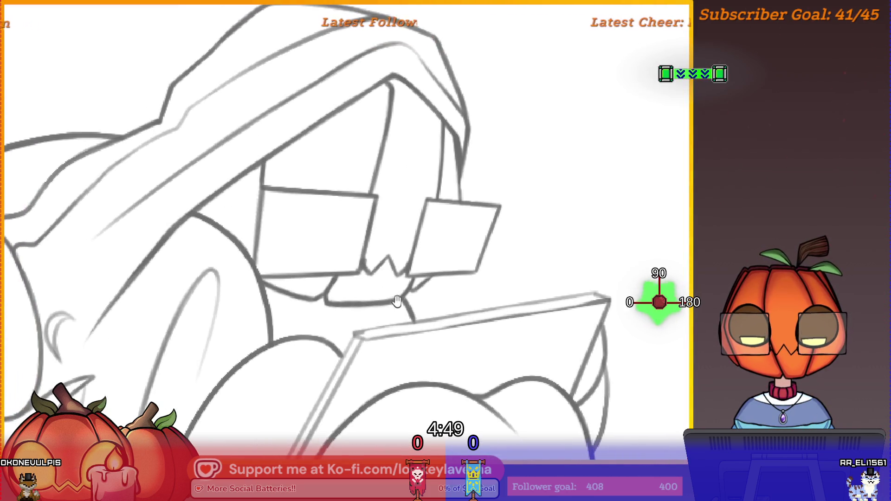
left_click(394, 254)
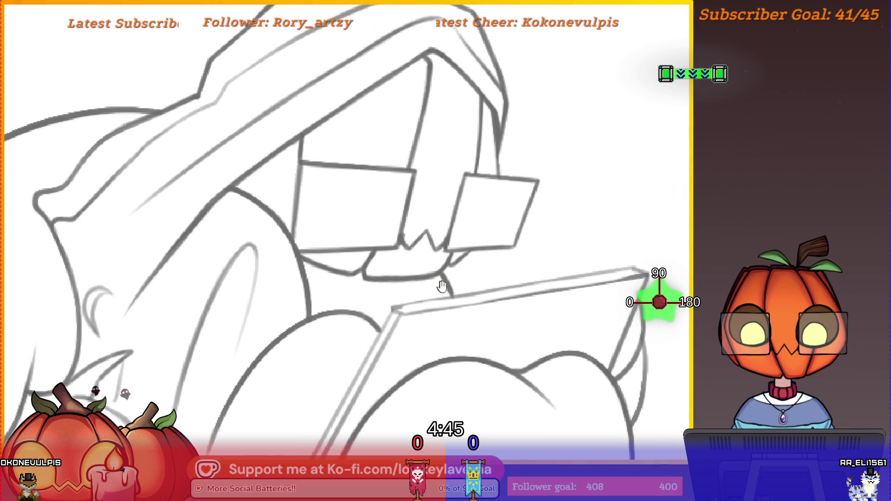
left_click_drag(435, 292, 419, 300)
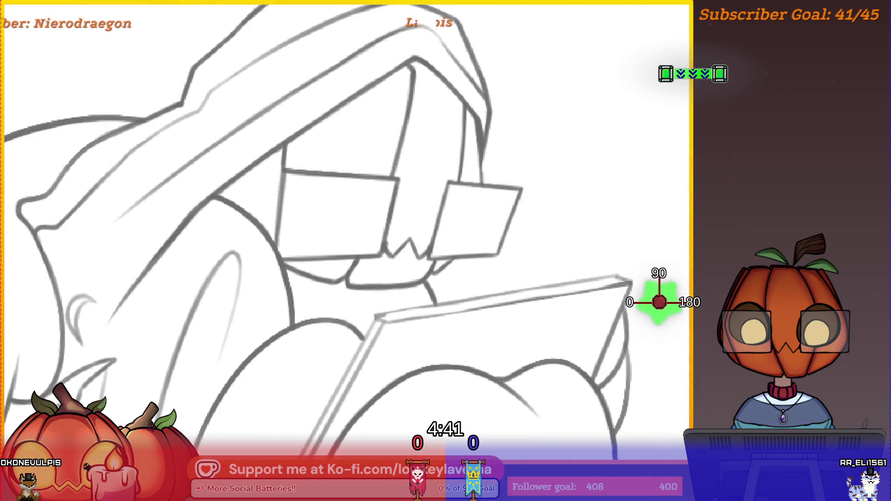
mouse_move(389, 293)
left_mouse_down()
mouse_move(408, 294)
mouse_move(314, 281)
left_mouse_up()
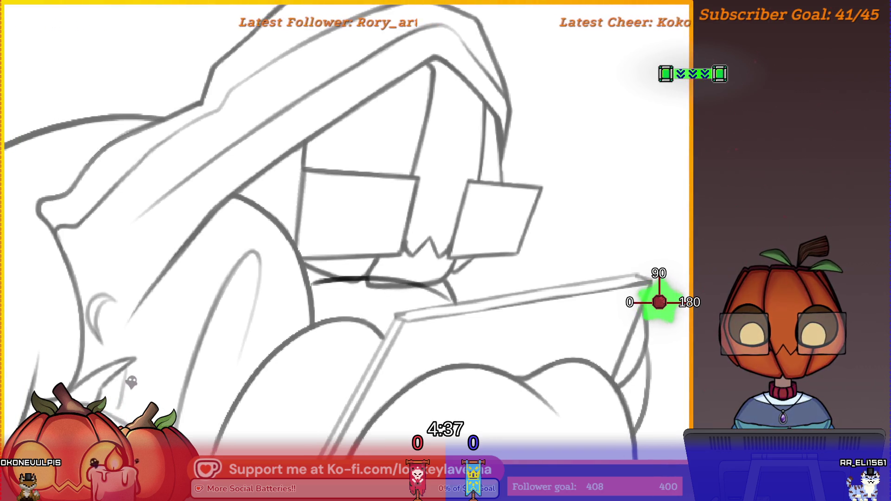
key("ctrl+z")
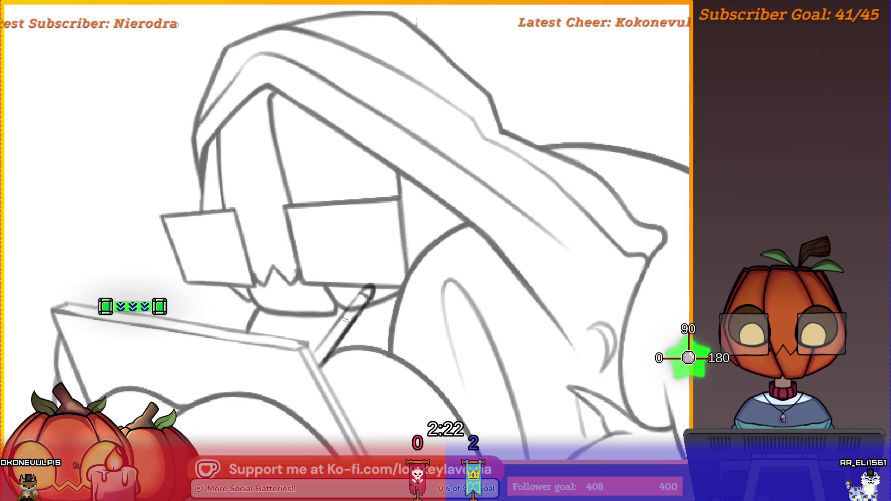
- Darken the giant stylus's edge line near the glasses with several brush strokes, extending it downward
scroll(383, 293, "up", 5)
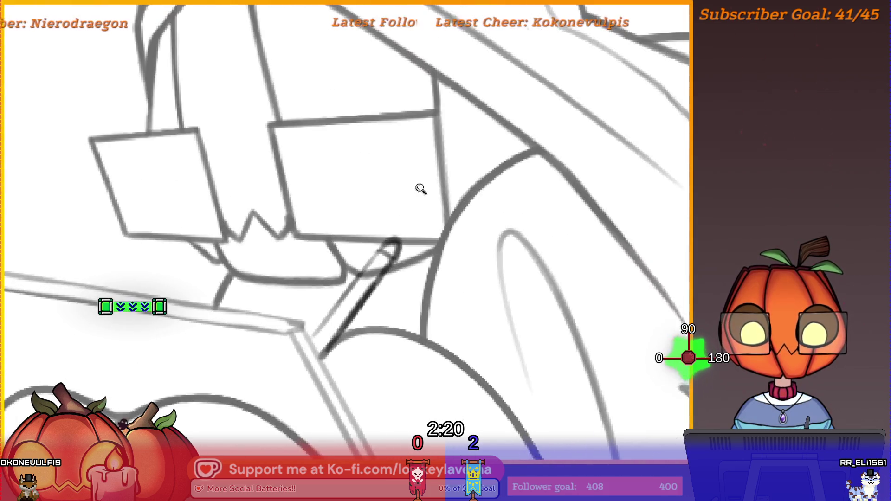
left_click_drag(388, 256, 324, 325)
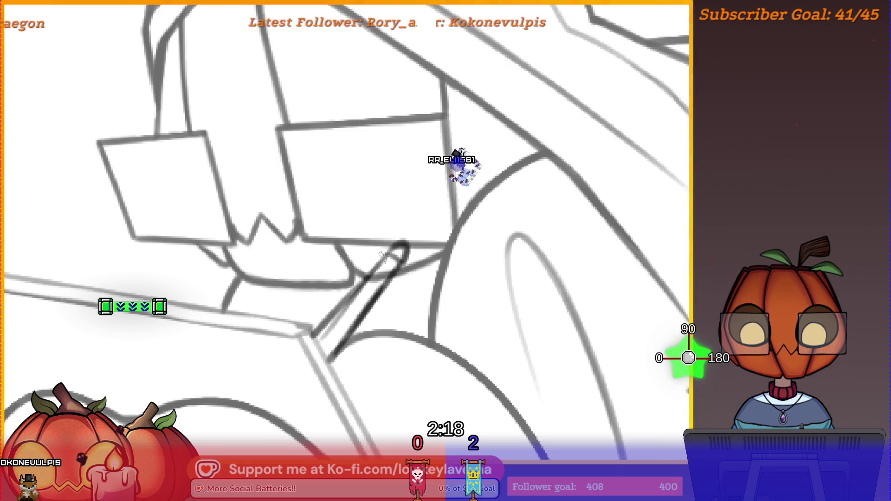
left_click_drag(394, 254, 339, 307)
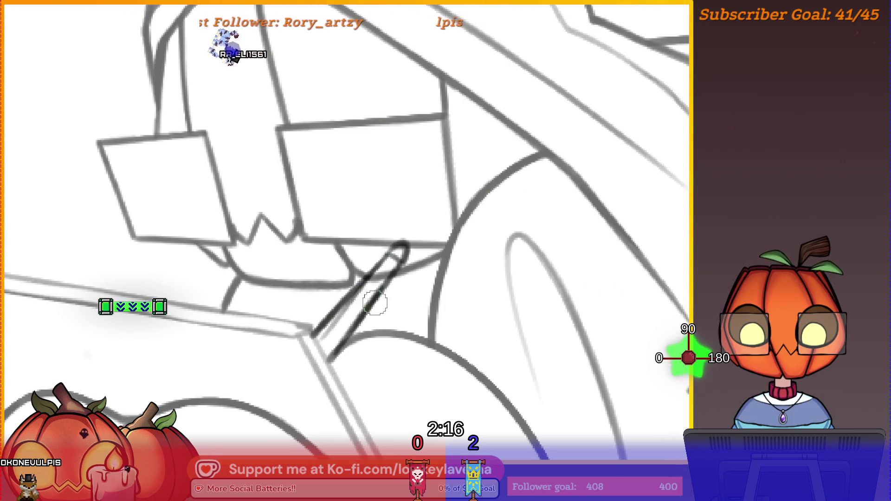
left_click_drag(383, 266, 320, 334)
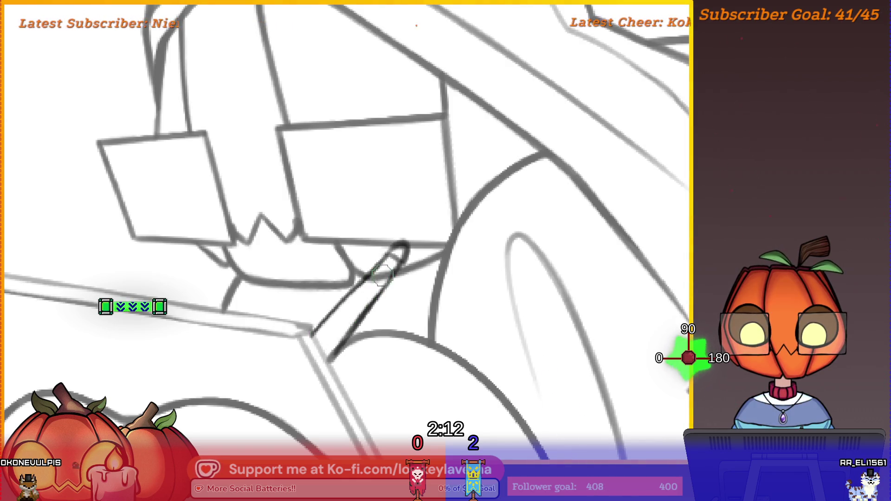
left_click_drag(393, 264, 348, 332)
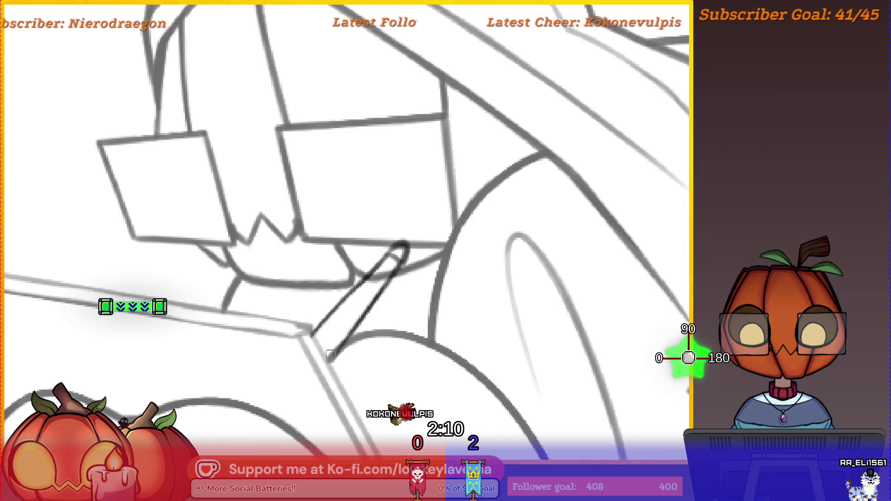
left_click_drag(401, 287, 390, 279)
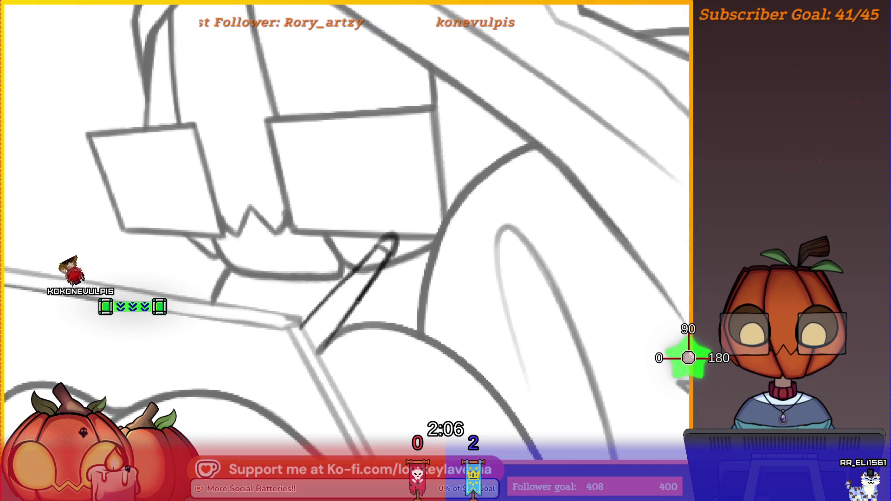
left_click_drag(343, 325, 319, 355)
left_click_drag(339, 311, 367, 325)
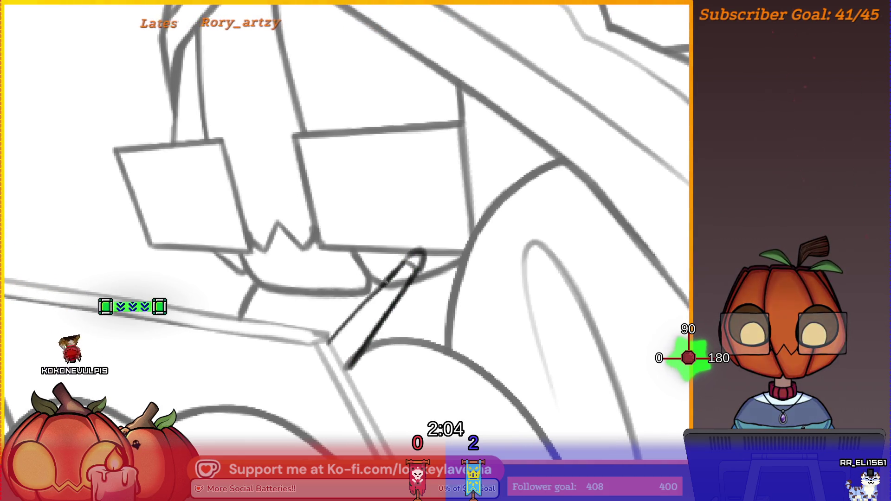
- Sketch a small arched curve beneath the book, then mirror the view to check it
key("ctrl+0")
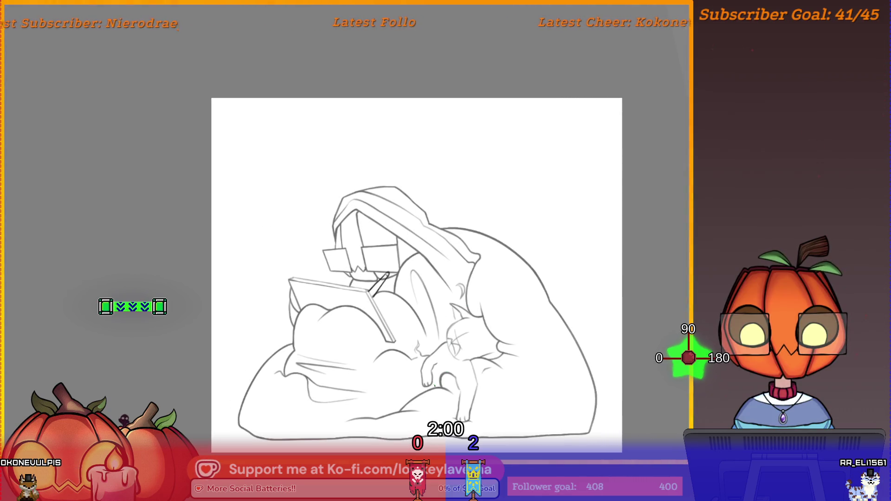
scroll(433, 243, "up", 3)
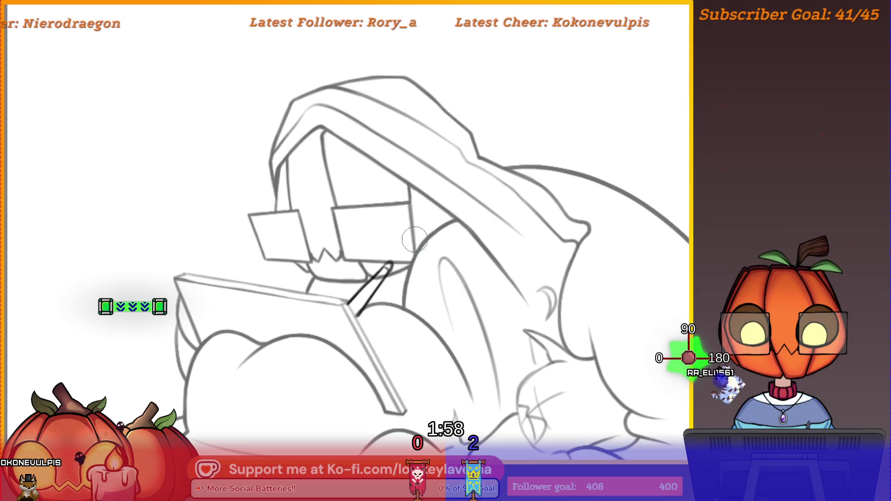
scroll(419, 237, "up", 3)
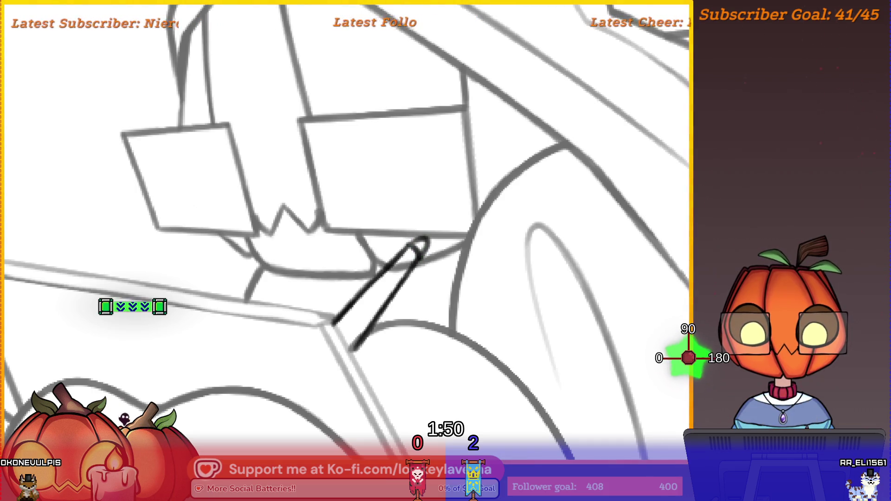
scroll(412, 273, "down", 3)
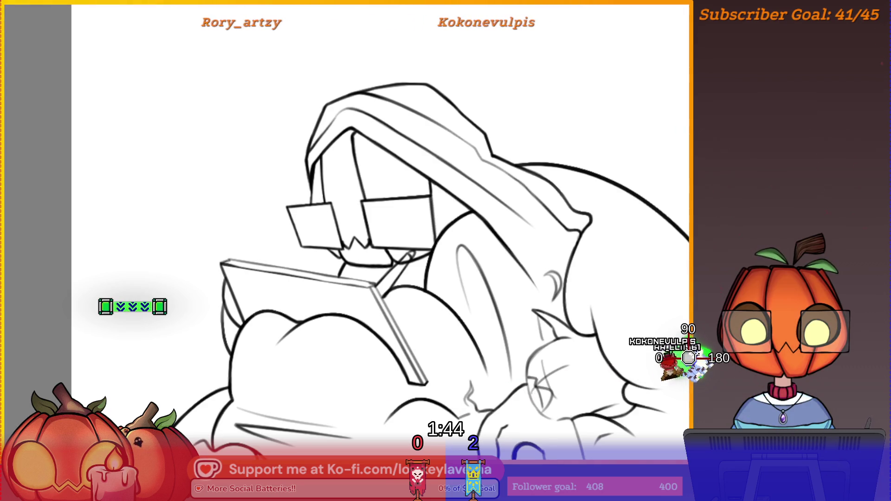
scroll(412, 304, "up", 2)
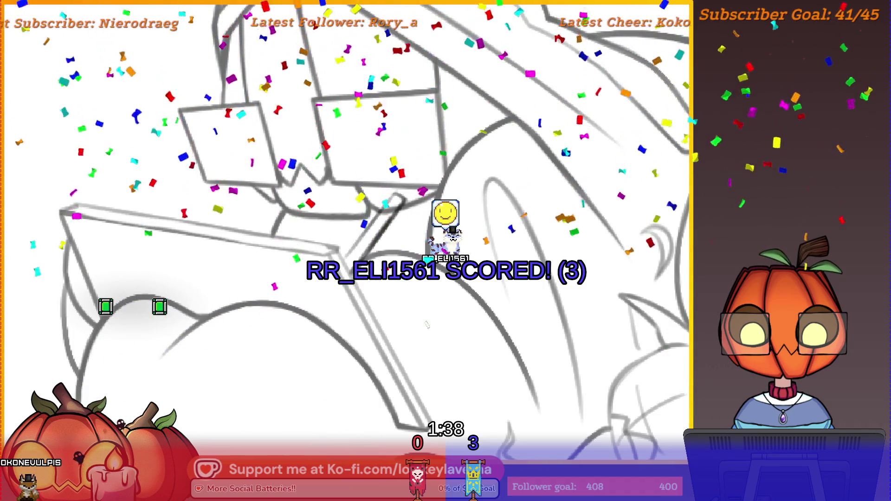
mouse_move(428, 244)
left_mouse_down()
mouse_move(422, 239)
mouse_move(338, 324)
mouse_move(252, 364)
mouse_move(404, 313)
mouse_move(398, 294)
mouse_move(367, 307)
left_mouse_up()
mouse_move(435, 231)
left_mouse_down()
mouse_move(399, 249)
mouse_move(369, 316)
left_mouse_up()
key("ctrl+z")
mouse_move(443, 239)
left_mouse_down()
mouse_move(398, 278)
mouse_move(369, 325)
left_mouse_up()
left_click_drag(441, 240, 491, 316)
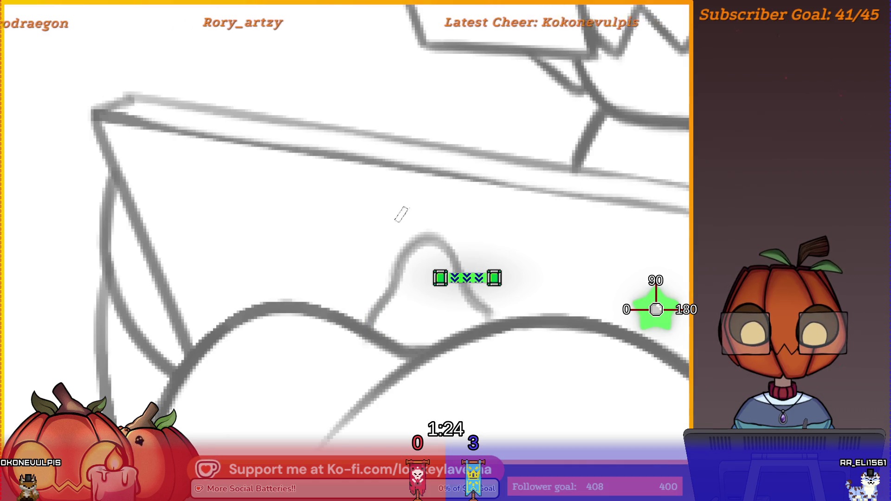
scroll(432, 223, "down", 3)
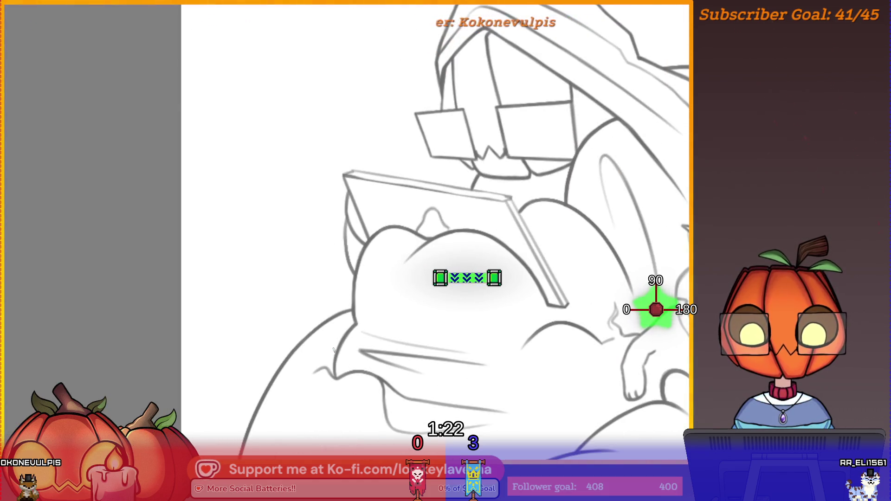
key("m")
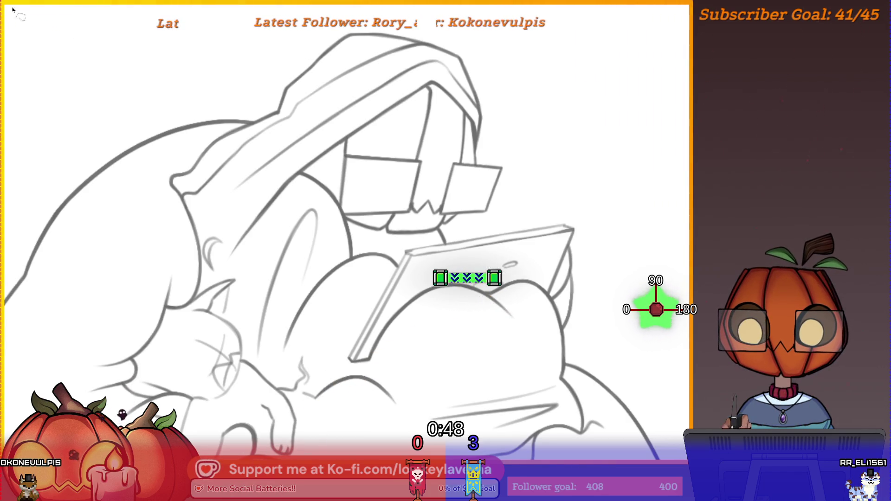
- Brush a faint curve on the pillow under the book, then close ComfyLav.kra
key("ctrl+0")
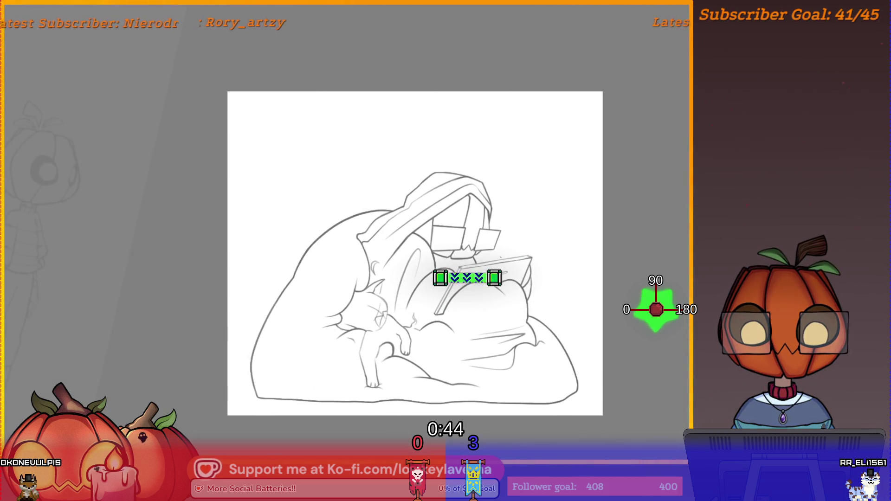
scroll(503, 258, "up", 3)
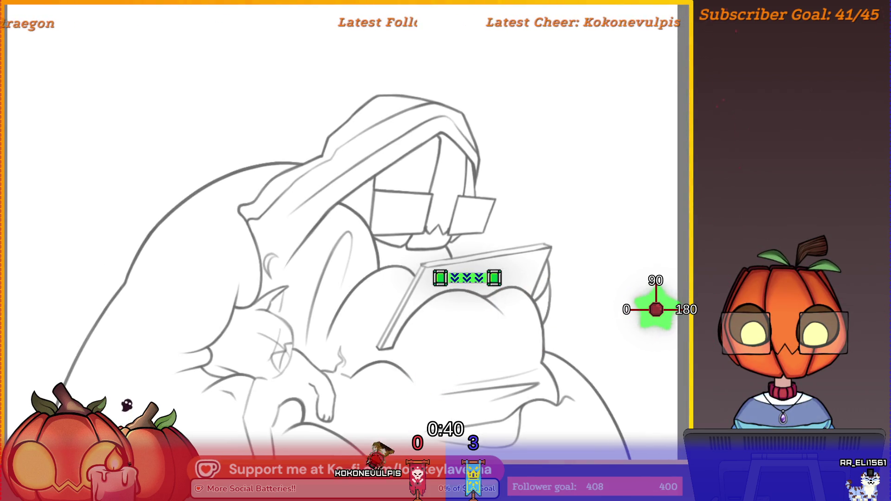
scroll(487, 288, "up", 2)
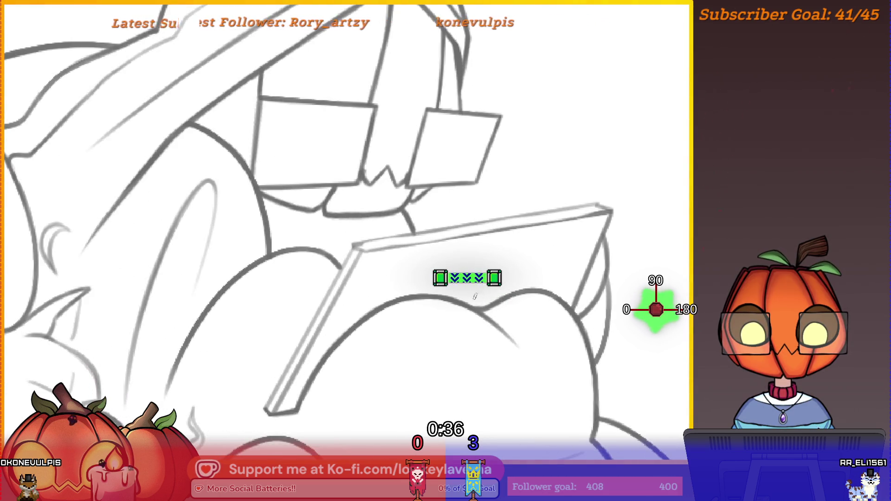
left_click_drag(459, 301, 422, 294)
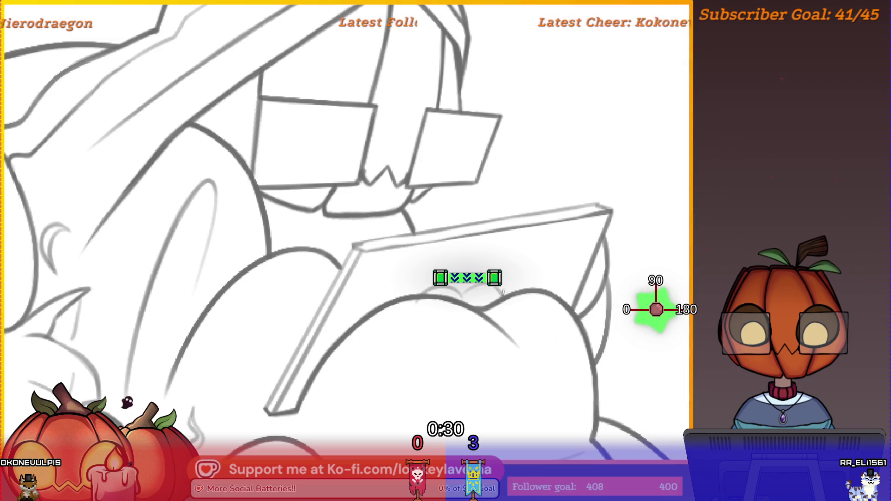
key("ctrl+0")
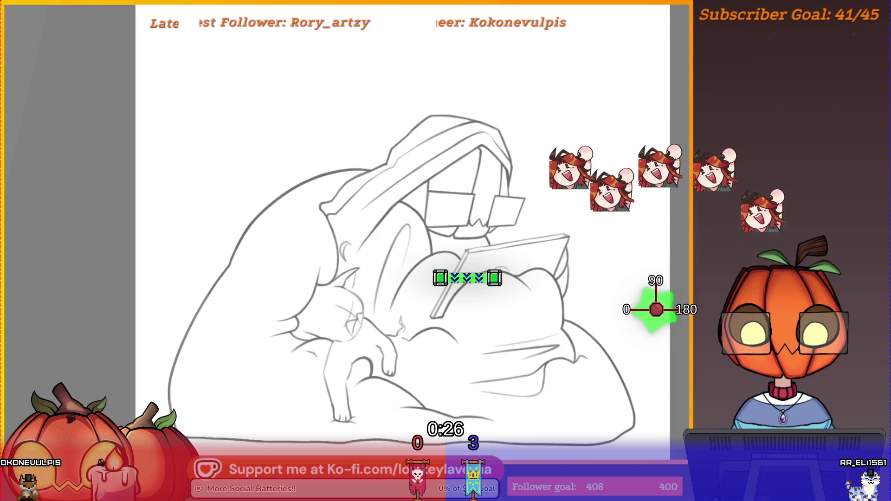
scroll(482, 348, "up", 2)
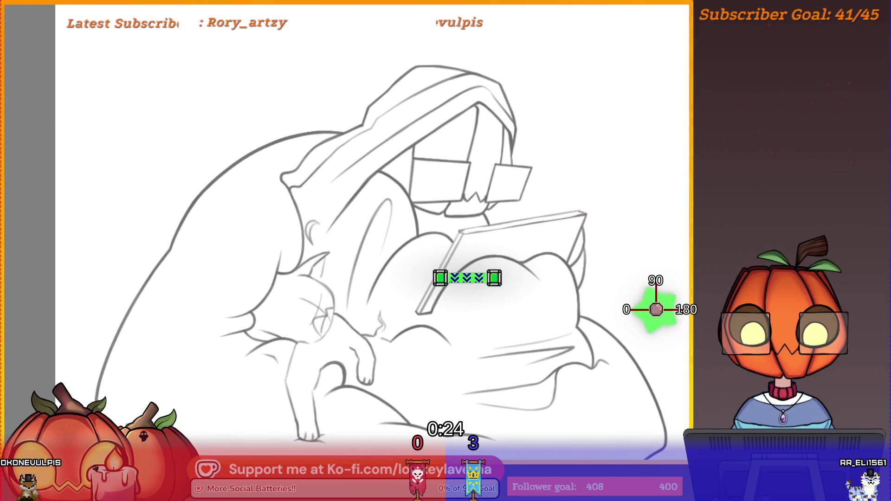
scroll(479, 305, "down", 2)
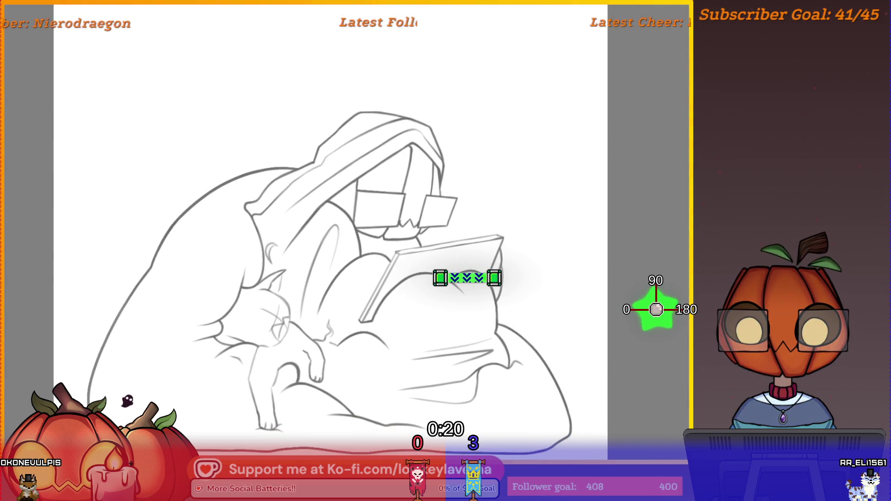
key("ctrl+w")
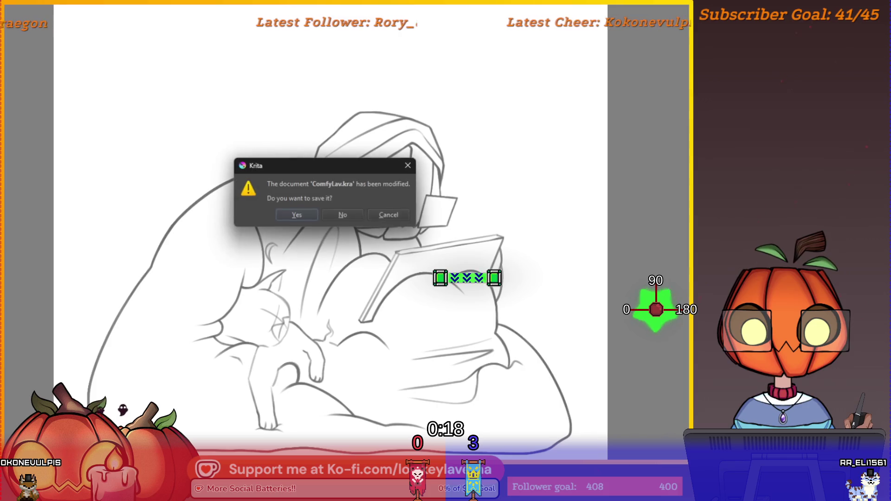
- Dismiss the save prompt to close ComfyLav.kra and create a new 2000 × 2000 px, 600 ppi canvas
left_click(355, 218)
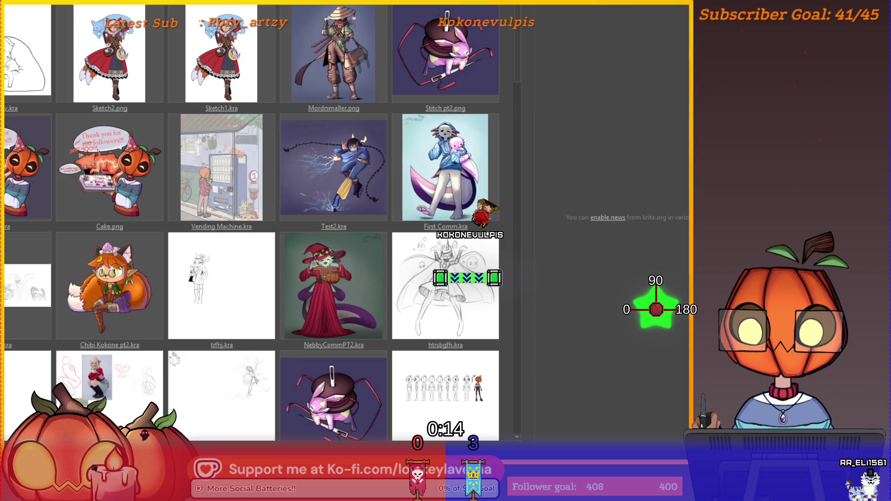
key("ctrl+n")
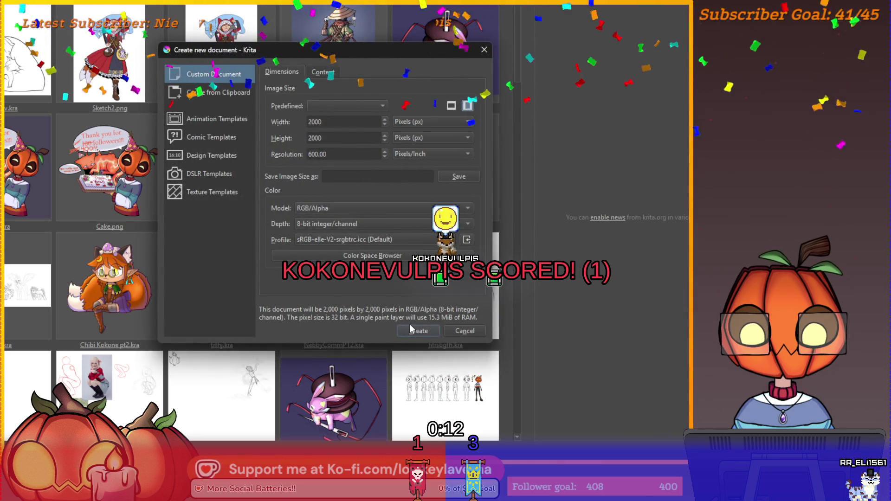
left_click(410, 324)
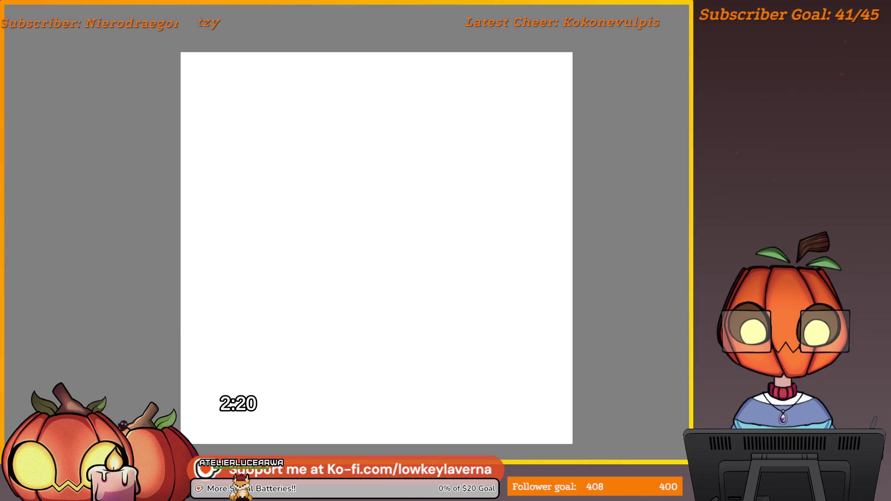
left_click_drag(399, 272, 395, 273)
left_click_drag(325, 273, 395, 273)
key("Delete")
left_click_drag(328, 181, 527, 283)
key("Delete")
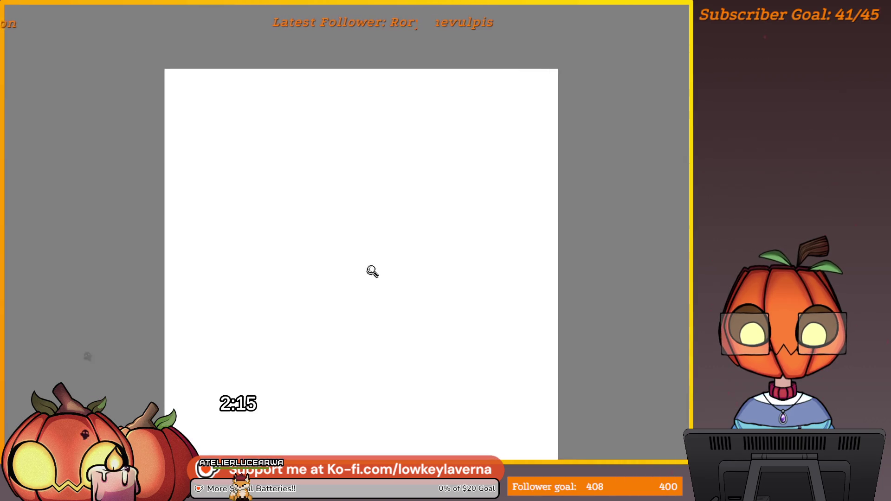
scroll(368, 275, "up", 3)
key("Delete")
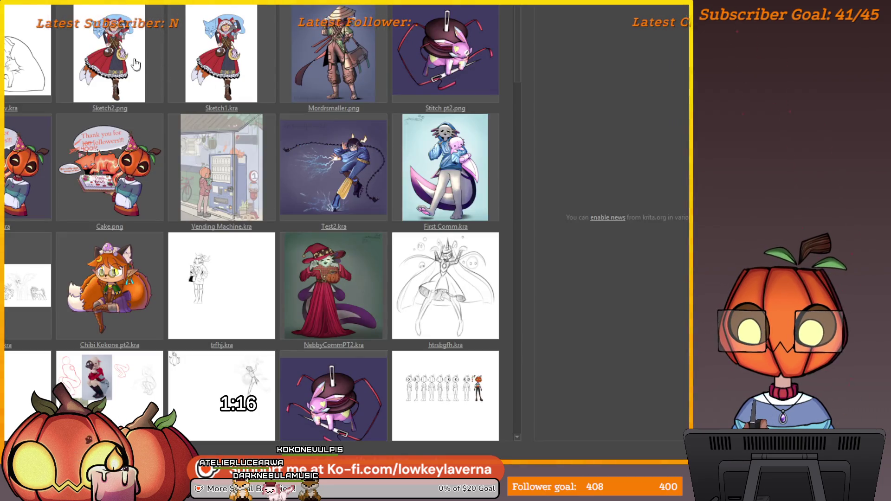
left_click(136, 64)
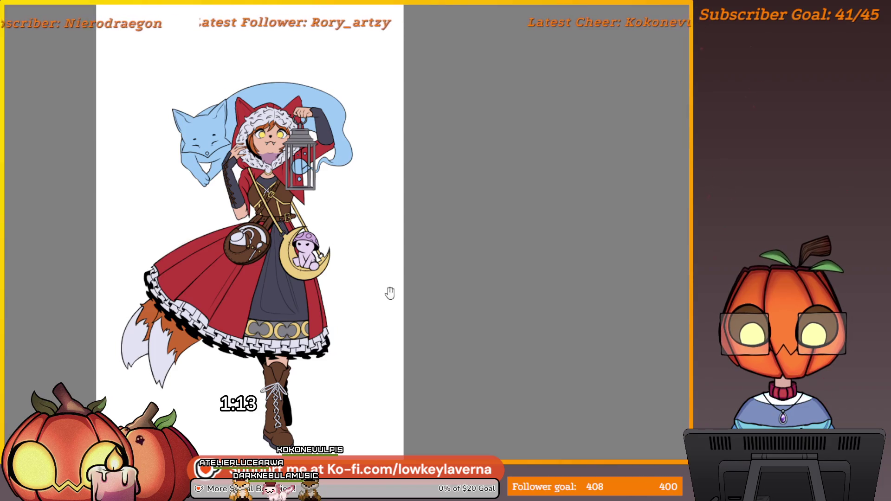
- Pan and zoom the Sketch2.png fox-and-girl illustration to reposition it in the view
left_click_drag(382, 295, 436, 283)
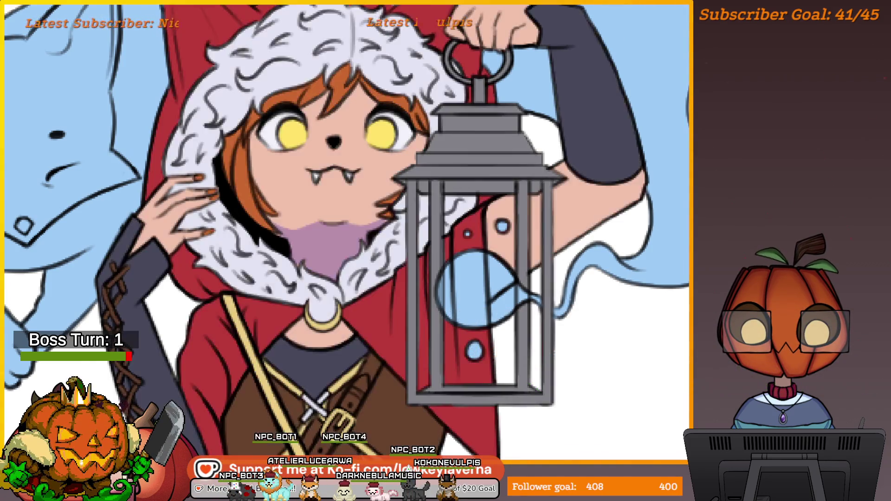
scroll(548, 302, "down", 5)
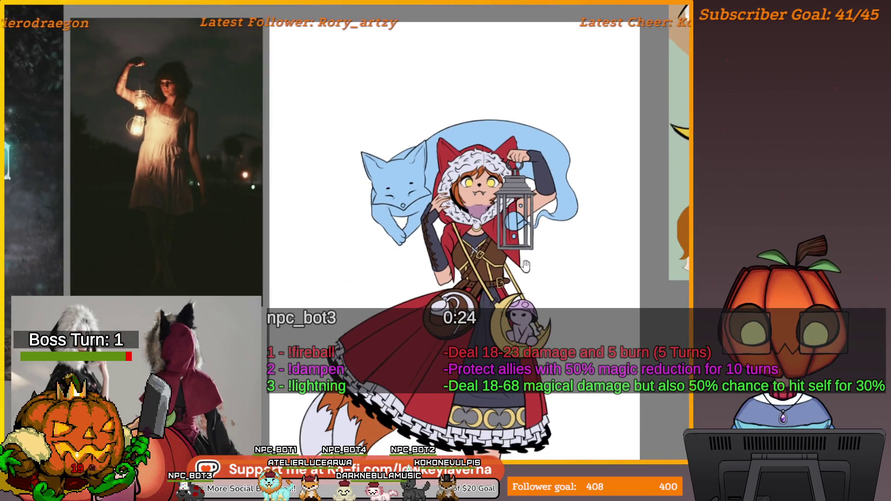
- Hide the flat colour layer to show only the black lineart, and zoom in on the raised sleeve
scroll(526, 268, "up", 5)
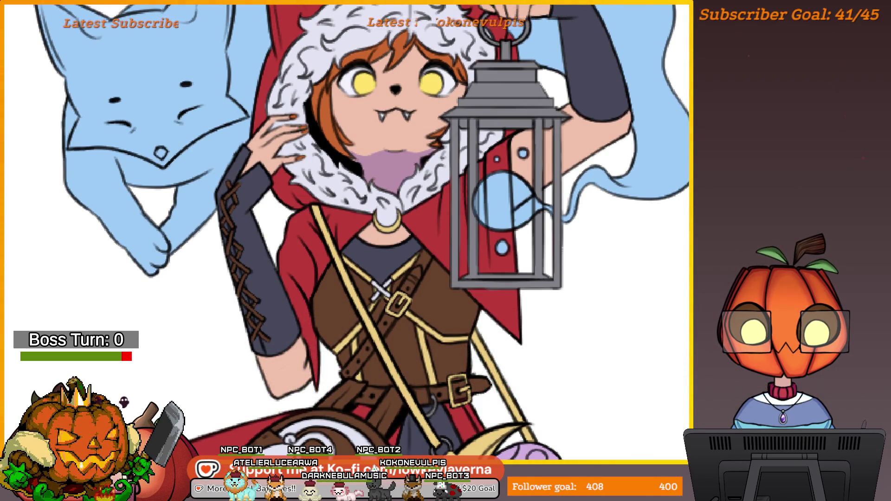
key("Delete")
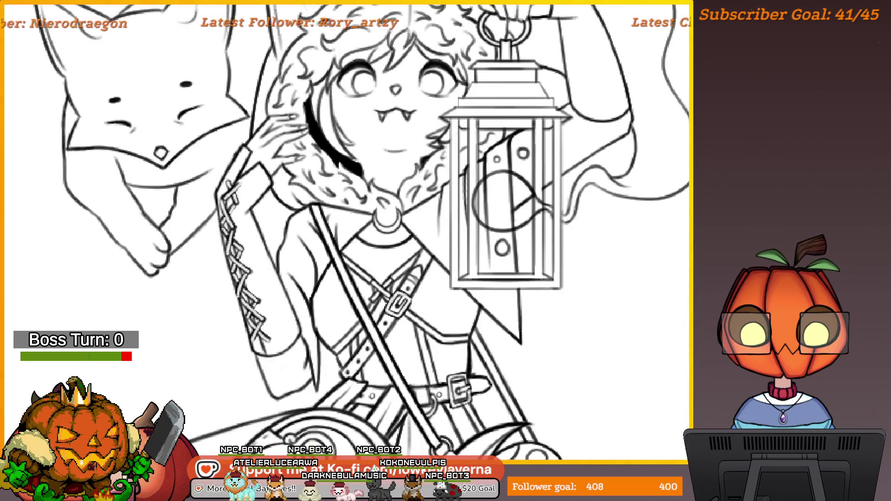
mouse_move(188, 204)
left_mouse_down()
mouse_move(176, 205)
mouse_move(369, 135)
left_mouse_up()
scroll(338, 189, "down", 2)
scroll(370, 165, "down", 3)
left_click_drag(478, 155, 472, 159)
scroll(471, 158, "down", 2)
scroll(428, 139, "up", 6)
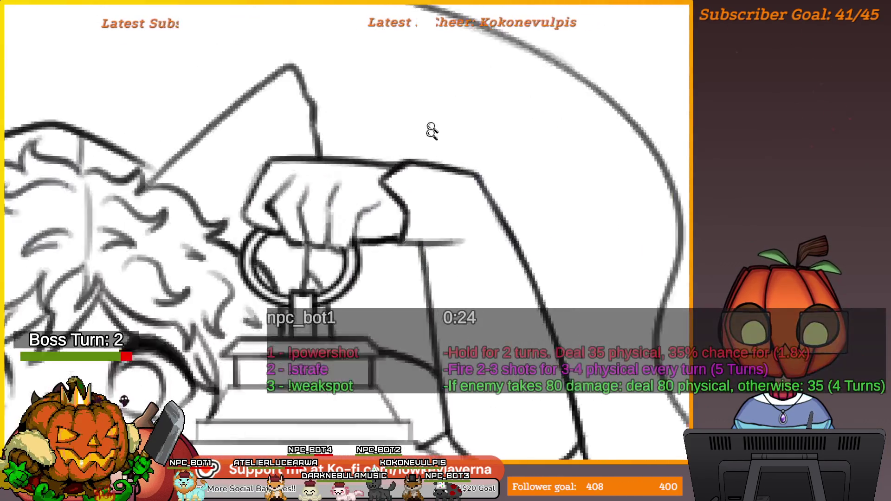
- Ink thicker strokes along the raised sleeve's outer edge, undoing stray marks and adding a lower stroke
mouse_move(424, 195)
left_mouse_down()
mouse_move(446, 168)
mouse_move(503, 239)
mouse_move(510, 296)
mouse_move(425, 200)
mouse_move(469, 226)
mouse_move(460, 275)
mouse_move(496, 300)
left_mouse_up()
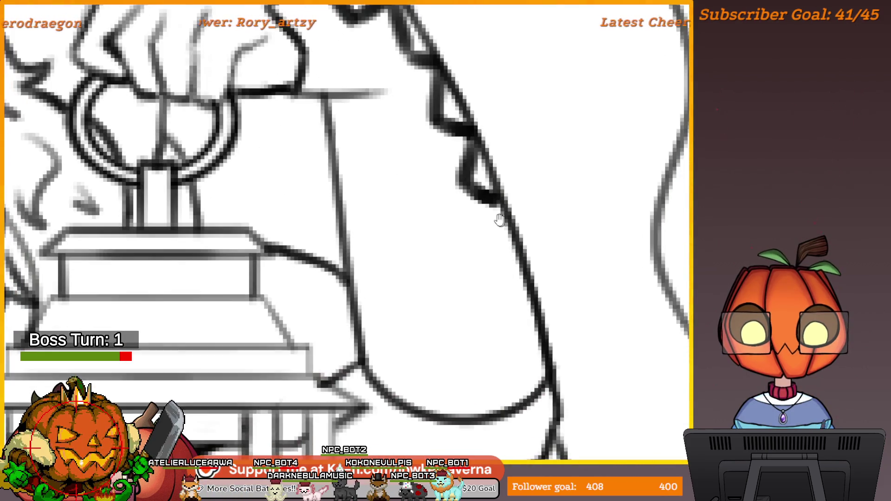
left_click_drag(501, 213, 484, 258)
mouse_move(504, 205)
left_mouse_down()
mouse_move(488, 241)
mouse_move(517, 276)
left_mouse_up()
key("ctrl+z")
key("ctrl+z")
mouse_move(501, 212)
left_mouse_down()
mouse_move(485, 244)
mouse_move(515, 266)
mouse_move(520, 316)
mouse_move(543, 339)
mouse_move(525, 369)
left_mouse_up()
key("ctrl+0")
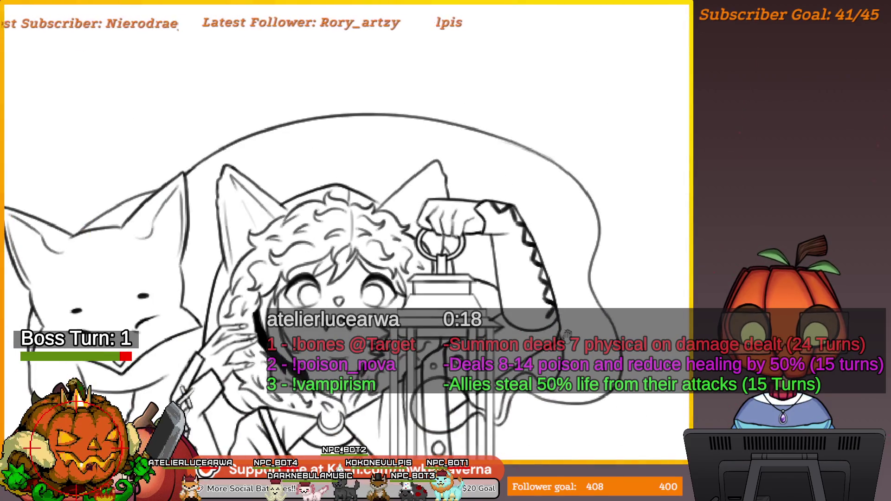
left_click_drag(570, 329, 597, 253)
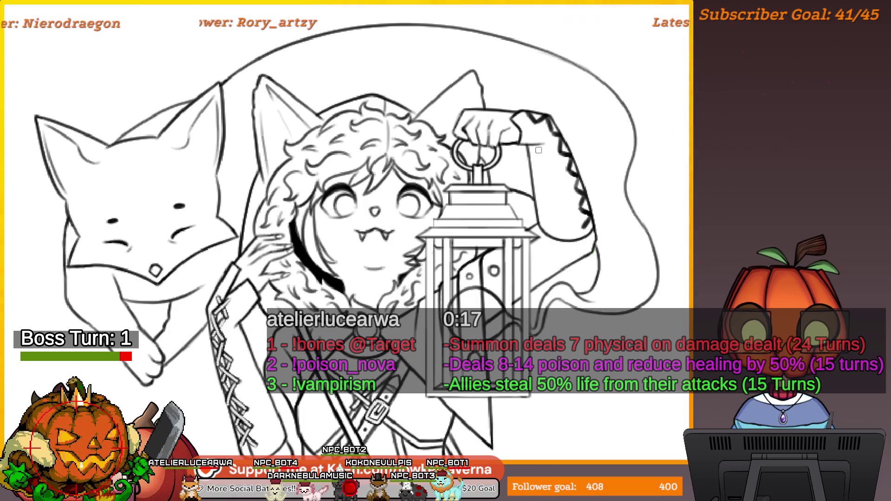
scroll(547, 114, "up", 5)
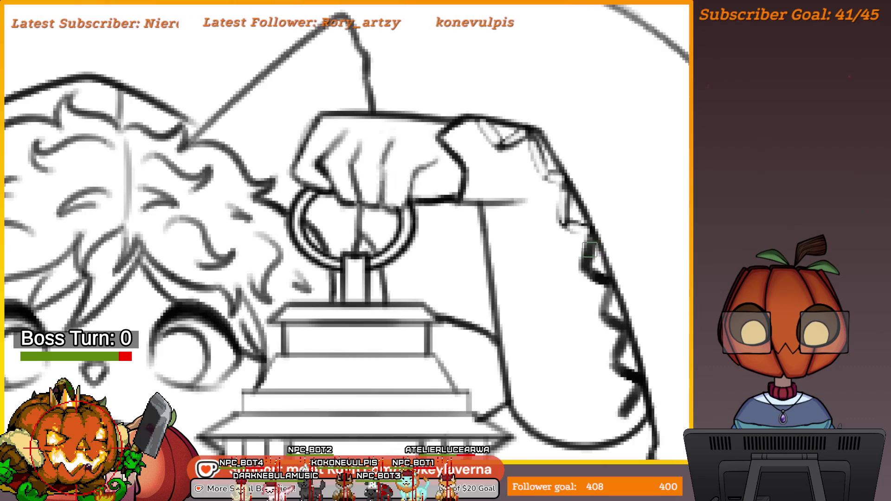
left_click_drag(593, 265, 506, 251)
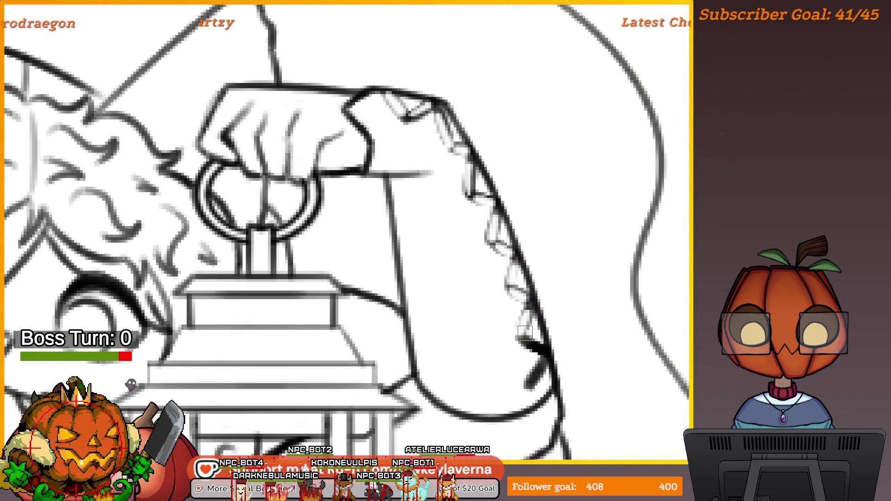
scroll(549, 355, "down", 5)
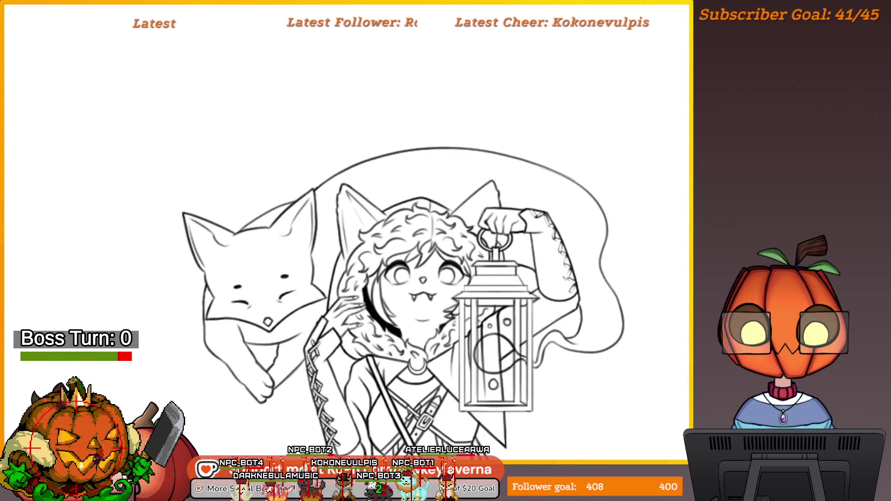
- Ink a few short strokes along the lantern's right side on the raised arm, then zoom out
scroll(552, 225, "up", 5)
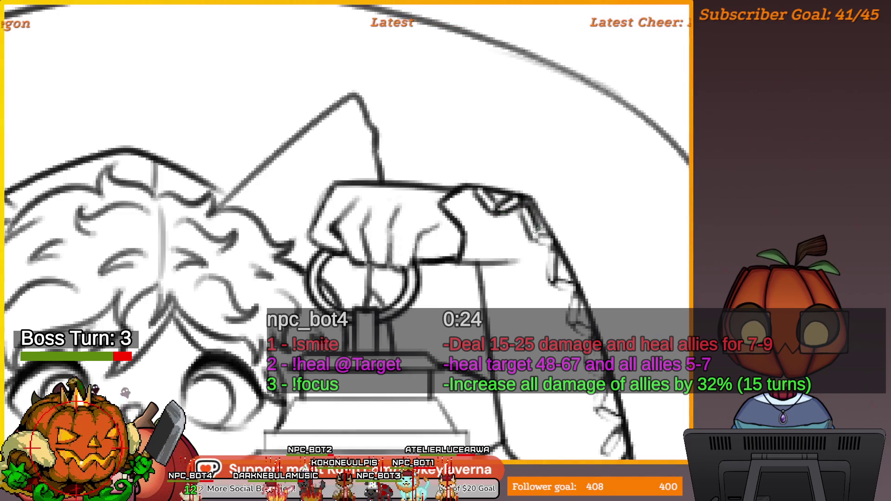
mouse_move(552, 237)
left_mouse_down()
mouse_move(547, 281)
mouse_move(576, 297)
mouse_move(578, 250)
left_mouse_up()
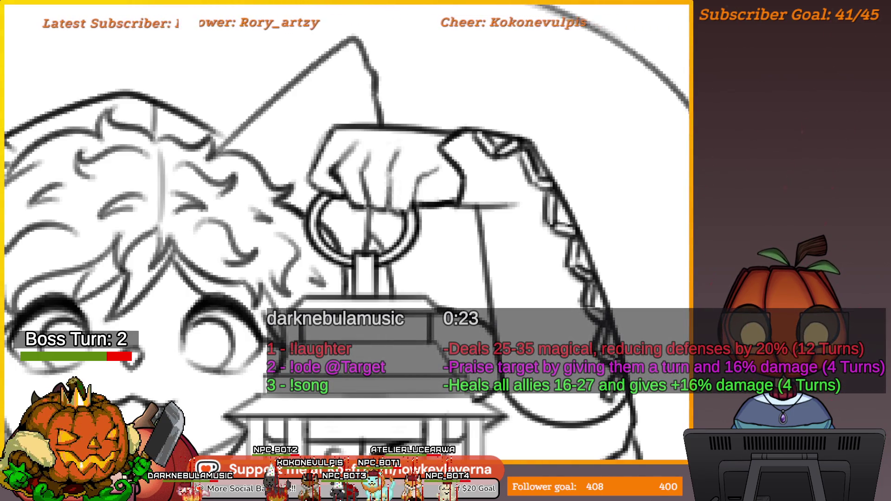
key("ctrl+0")
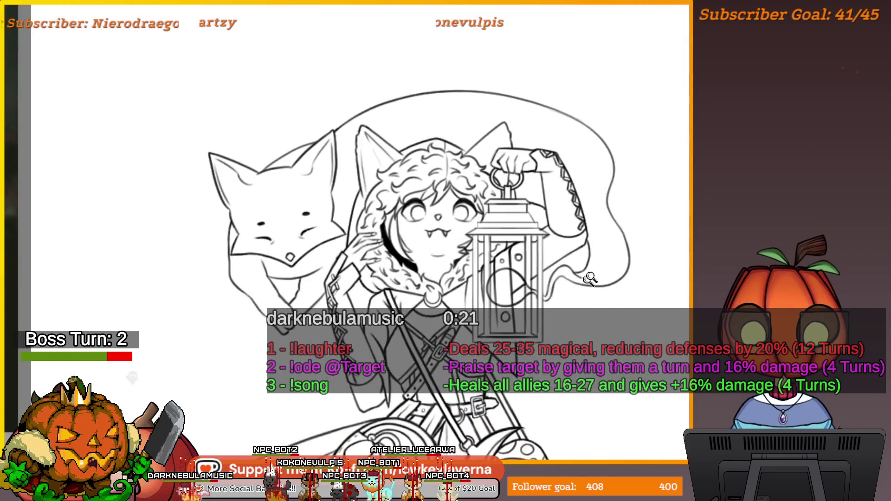
key("ctrl+minus")
key("ctrl+minus")
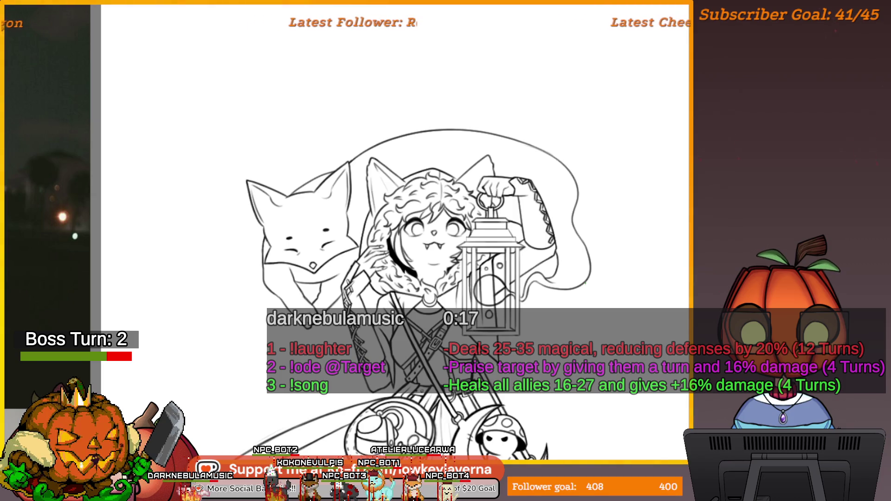
- Reposition the canvas so the full illustration sits beside the reference photos
left_click_drag(612, 268, 606, 279)
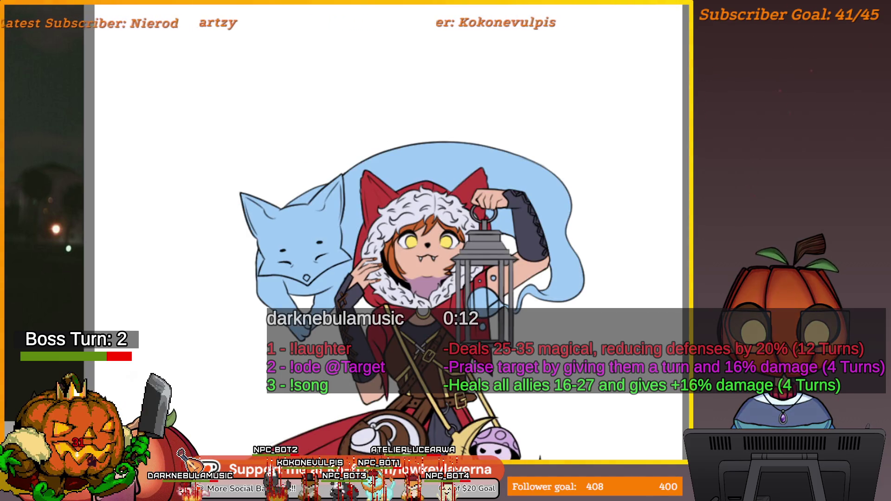
scroll(582, 311, "down", 4)
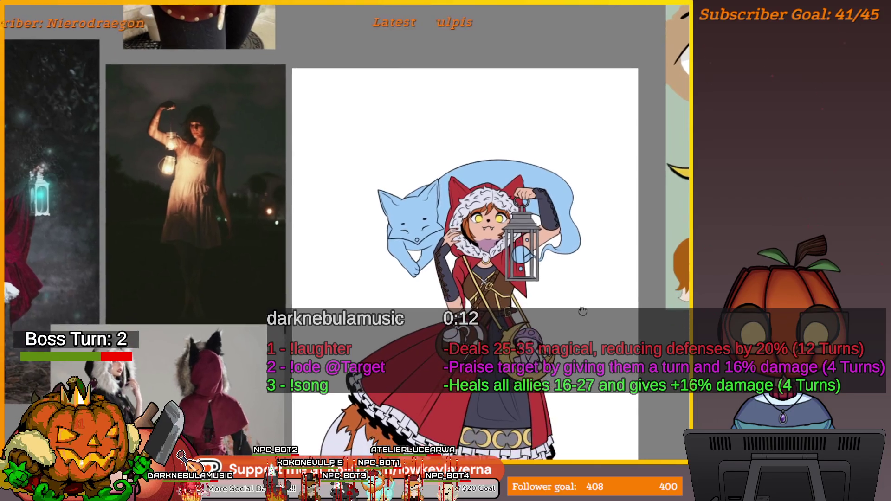
mouse_move(582, 311)
left_mouse_down()
mouse_move(580, 302)
mouse_move(580, 330)
left_mouse_up()
- Lasso-select the zigzag lacing along the raised sleeve's outer edge
scroll(567, 251, "up", 5)
scroll(598, 173, "down", 5)
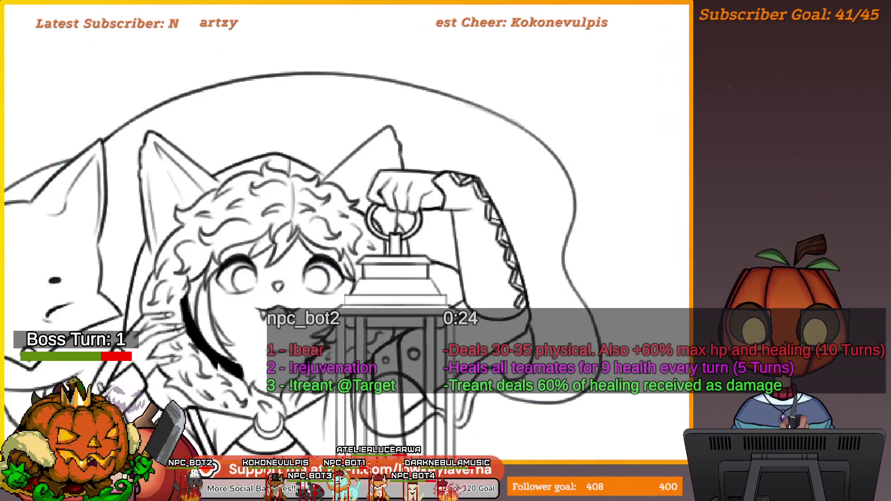
scroll(523, 261, "up", 5)
left_click_drag(523, 261, 560, 254)
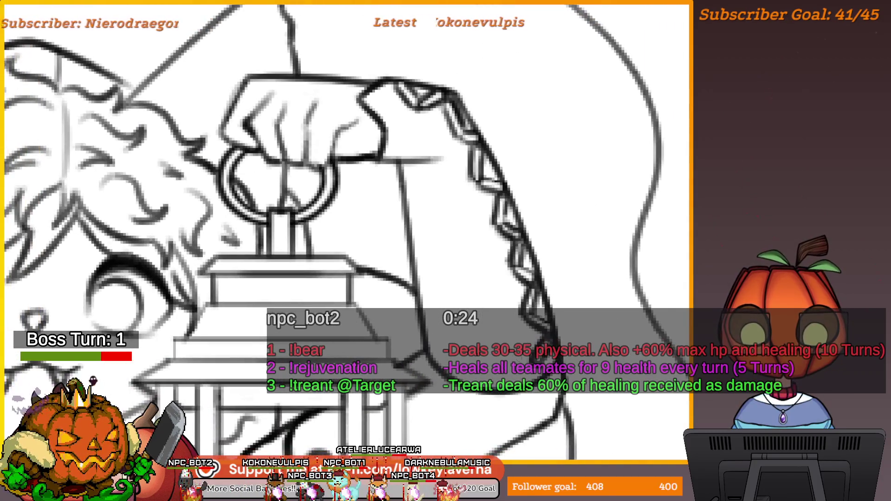
mouse_move(539, 295)
left_mouse_down()
mouse_move(518, 232)
mouse_move(451, 103)
left_mouse_up()
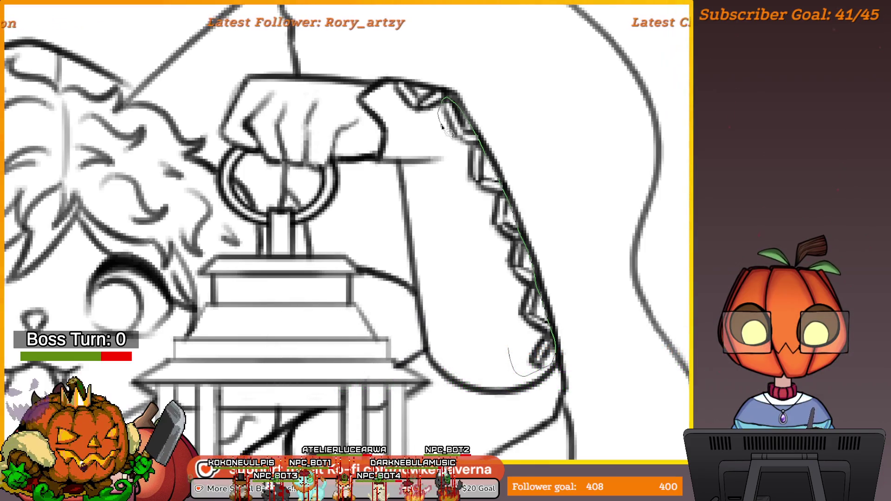
left_click_drag(494, 325, 506, 353)
- Transform the lacing, shifting it slightly left and rotating it counter-clockwise
key("ctrl+t")
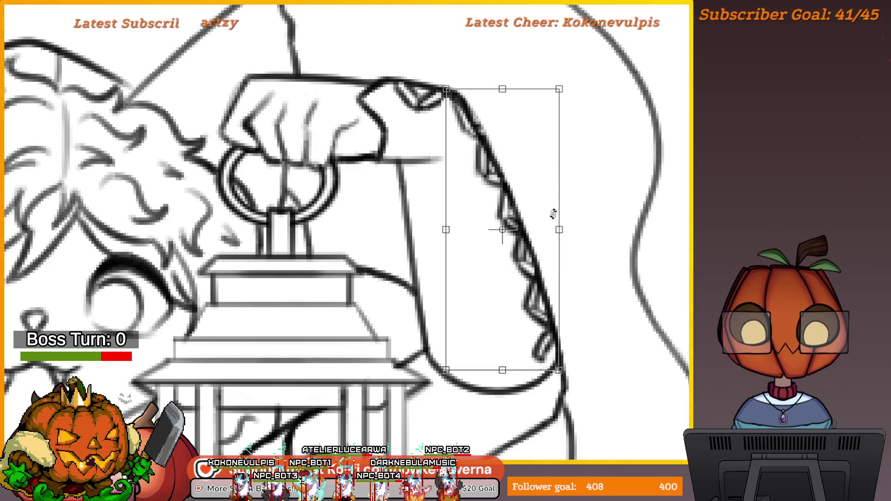
mouse_move(501, 223)
left_mouse_down()
mouse_move(479, 139)
mouse_move(484, 246)
mouse_move(489, 228)
left_mouse_up()
mouse_move(583, 384)
left_mouse_down()
mouse_move(608, 404)
mouse_move(604, 376)
left_mouse_up()
key("ctrl+0")
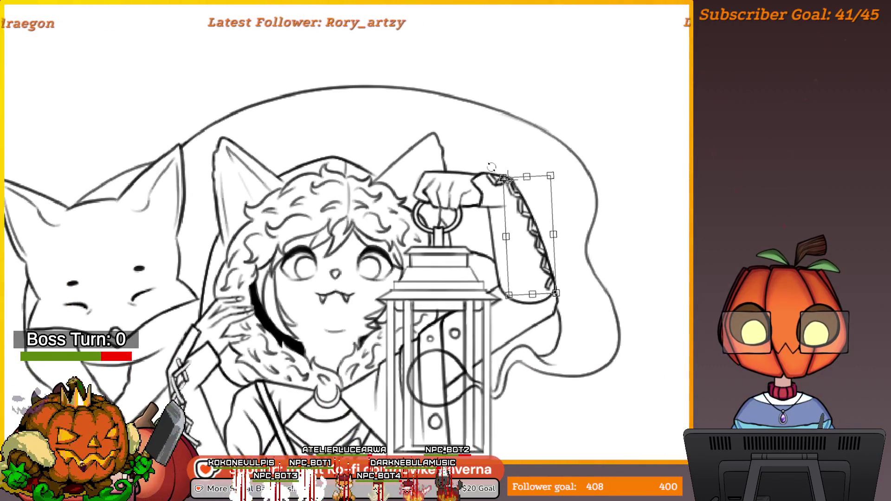
key("Return")
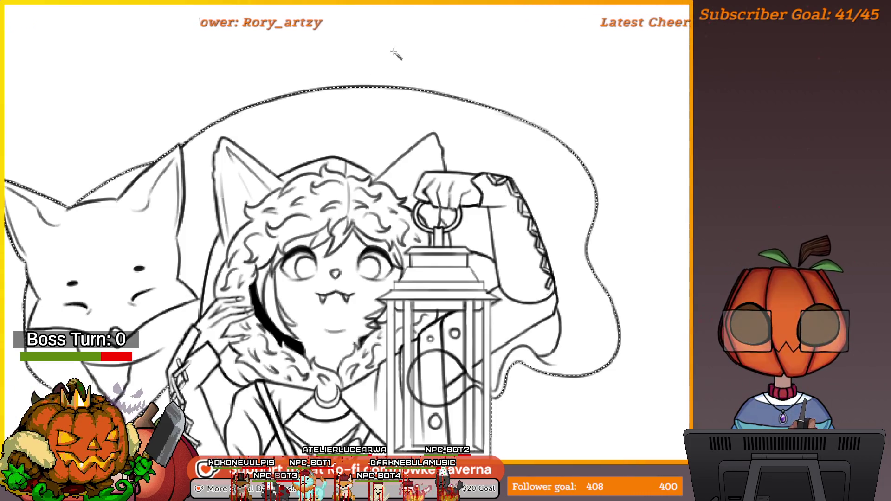
left_click_drag(318, 27, 308, 58)
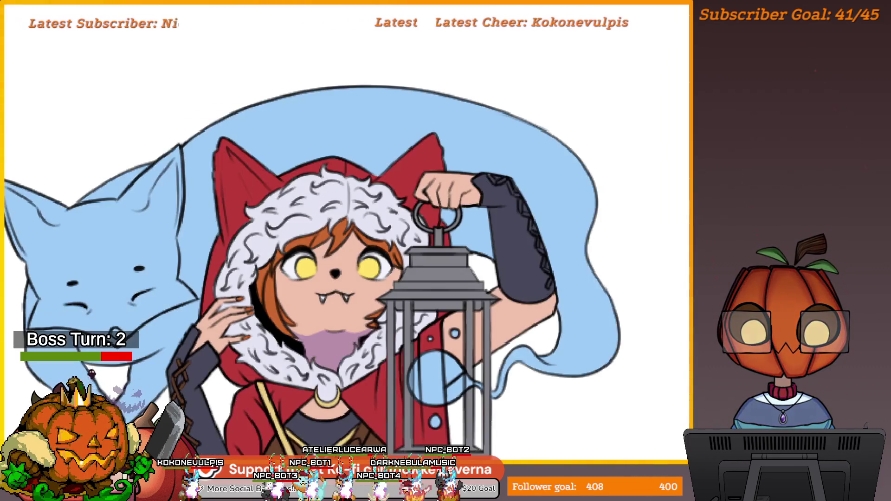
scroll(294, 336, "up", 5)
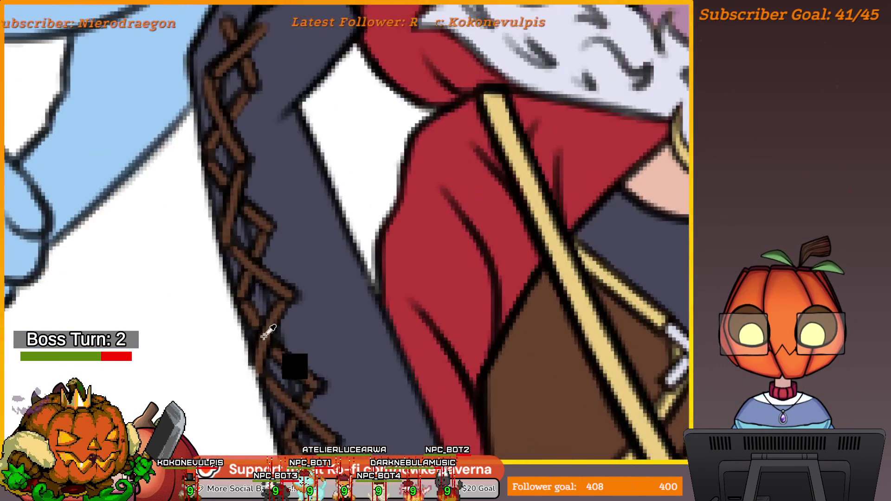
scroll(398, 273, "down", 3)
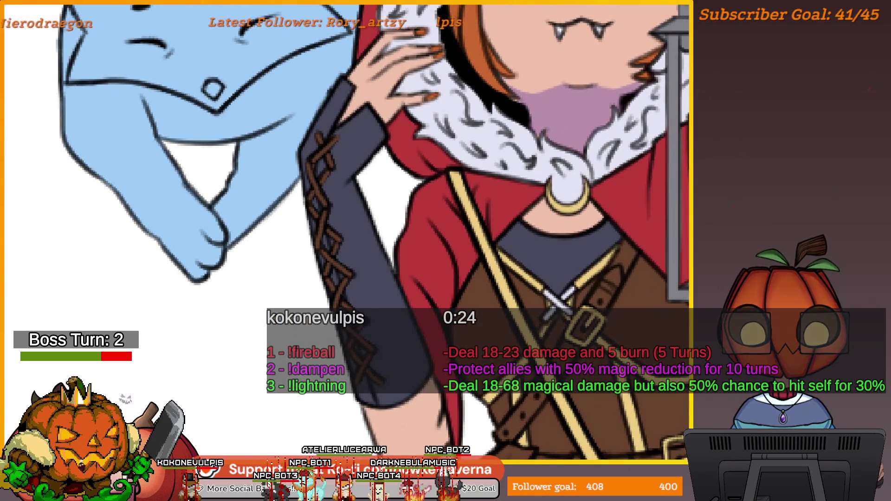
scroll(485, 195, "down", 3)
scroll(485, 196, "up", 2)
scroll(485, 196, "up", 1)
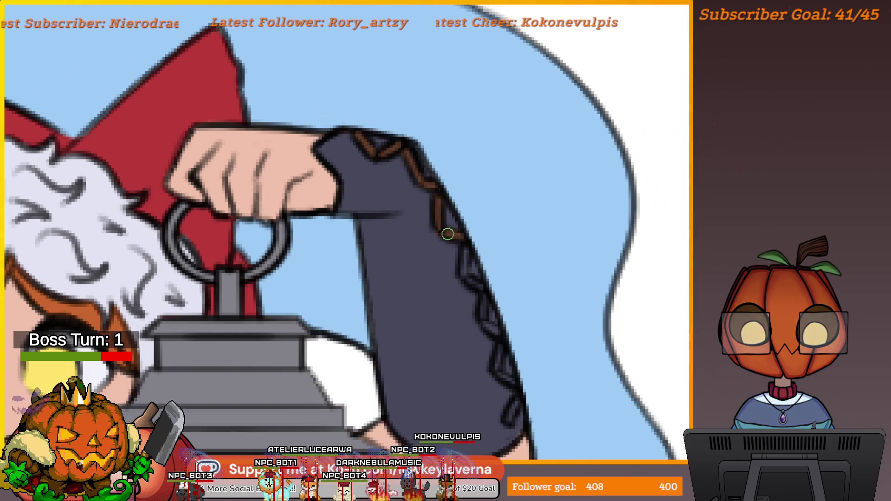
- Sample the brown stitch colour and paint the criss-cross lacing further down the dark sleeve
left_click(438, 231, "ctrl")
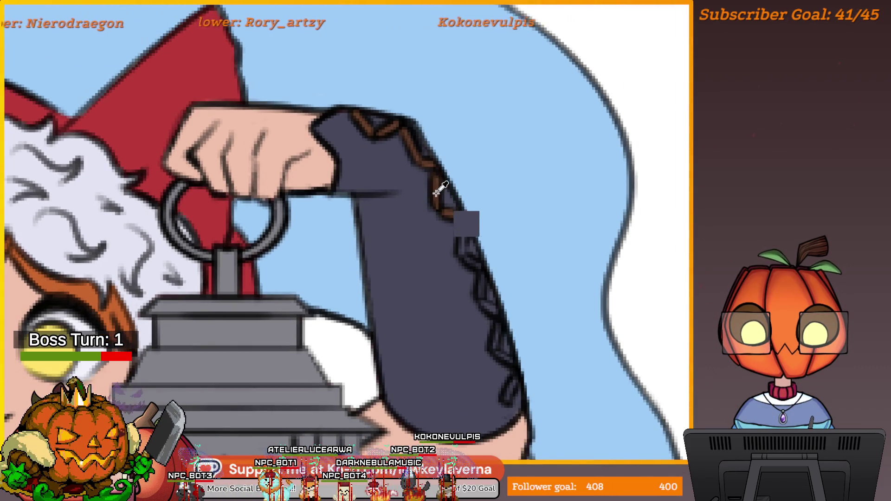
left_click_drag(462, 229, 464, 248)
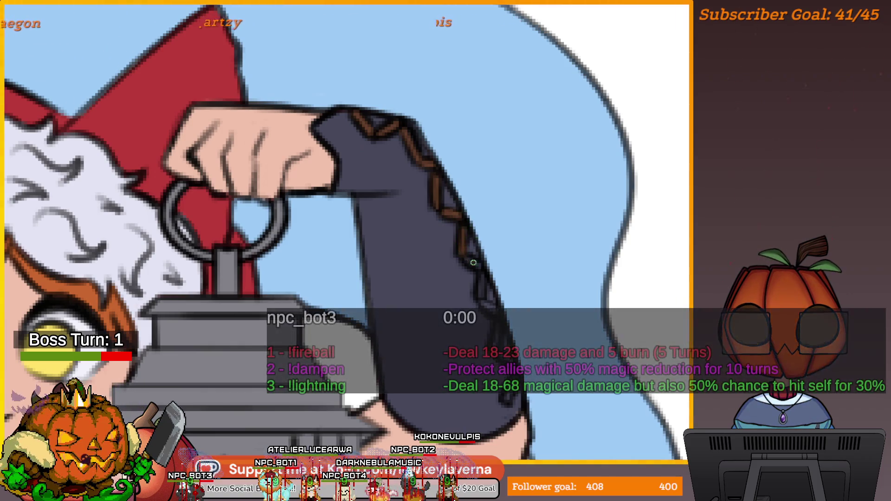
left_click_drag(464, 223, 449, 190)
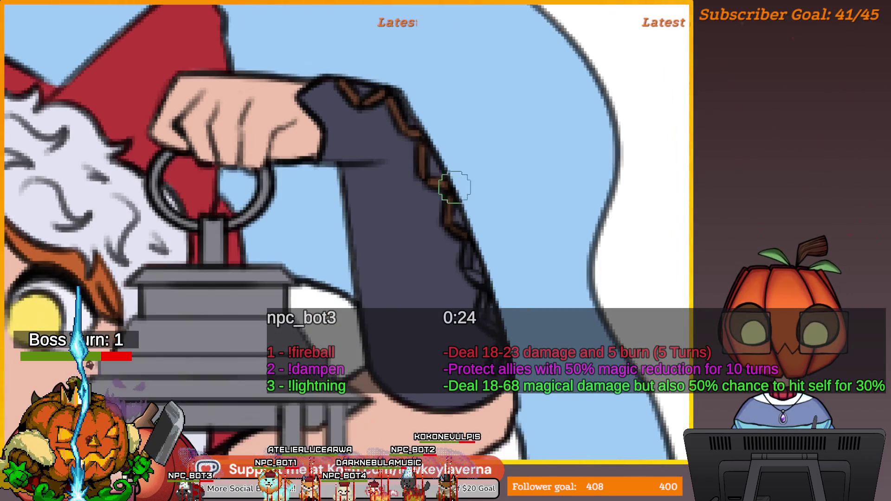
left_click(447, 199, "ctrl")
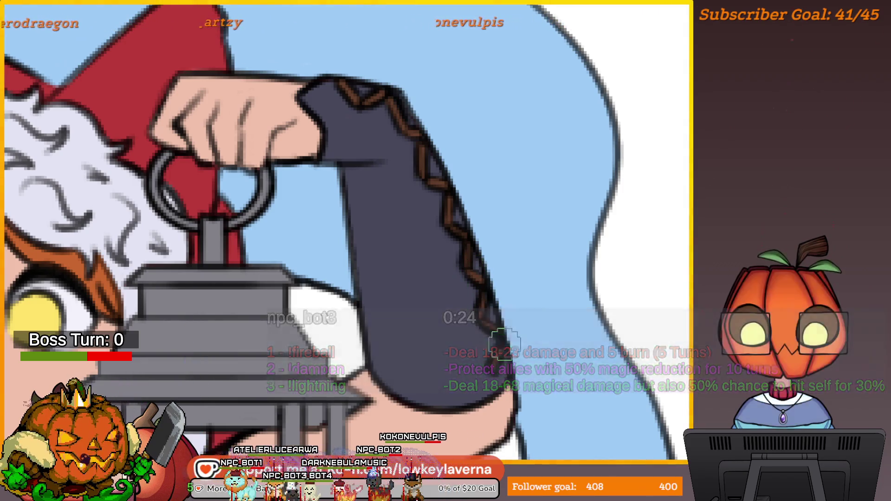
scroll(496, 337, "down", 5)
scroll(533, 354, "up", 3)
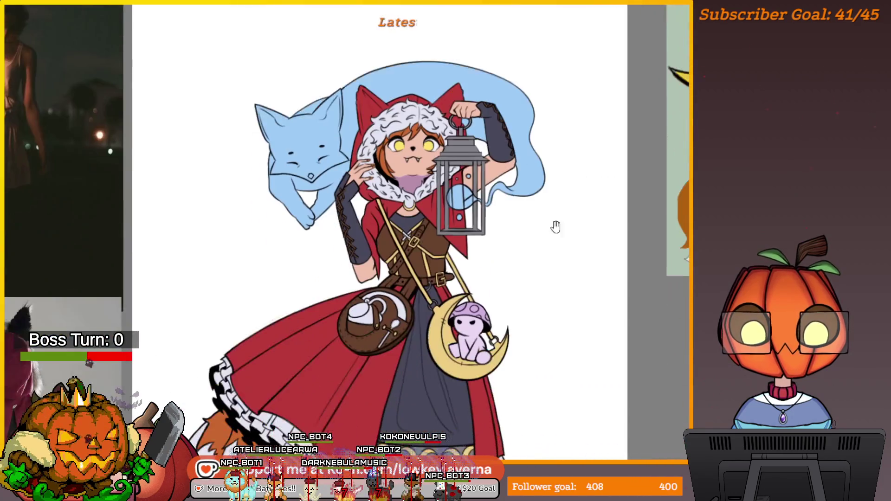
- Zoom out to review the finished fox-girl illustration, then save it with Ctrl+S
scroll(545, 304, "down", 3)
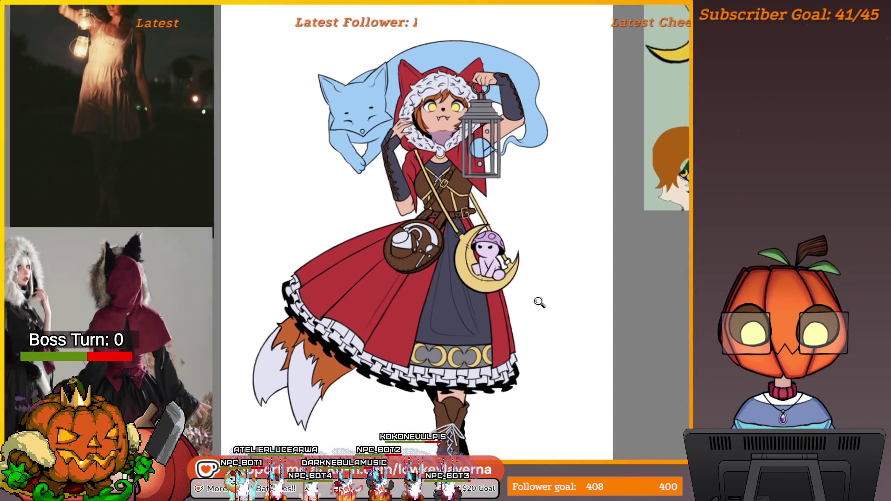
scroll(532, 300, "down", 2)
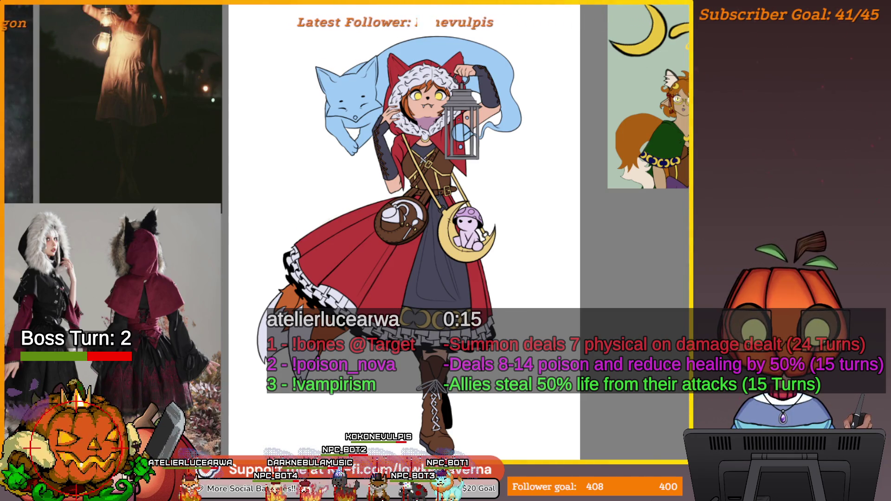
key("ctrl+s")
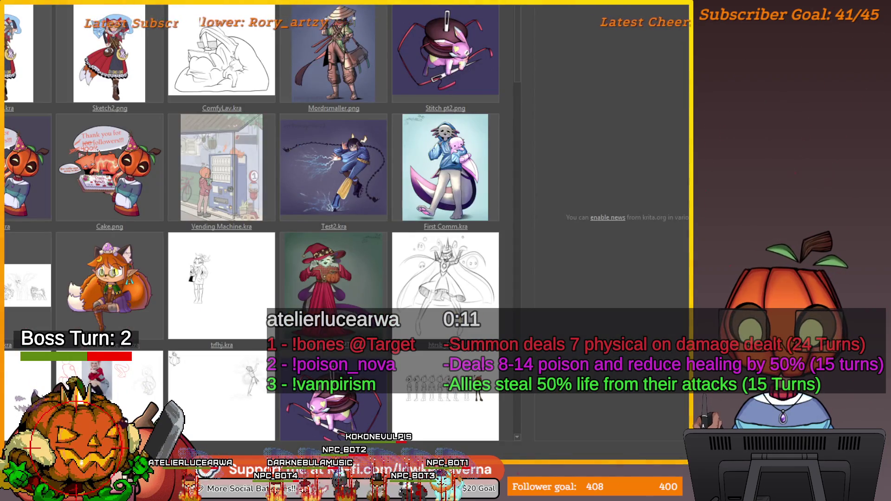
key("ctrl+n")
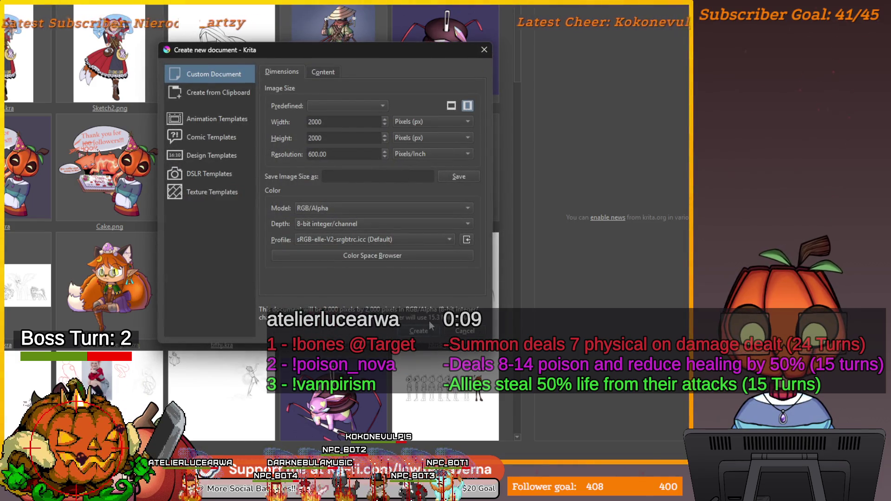
left_click(429, 322)
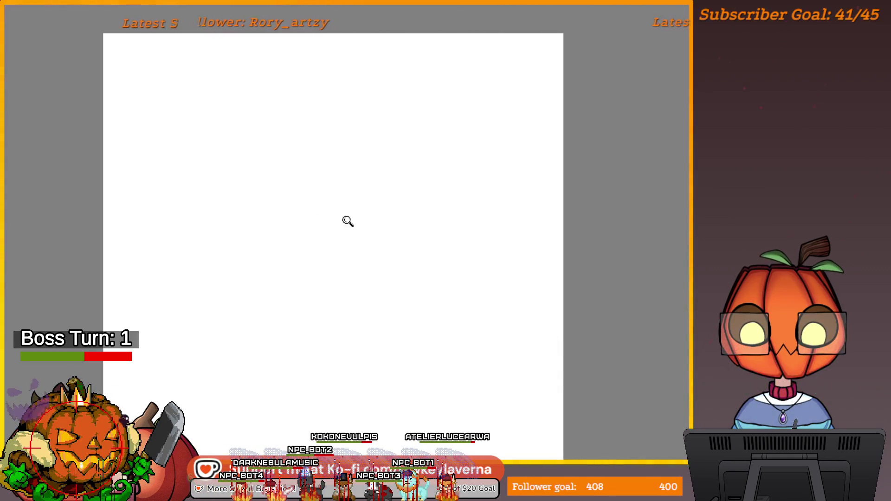
scroll(380, 200, "up", 3)
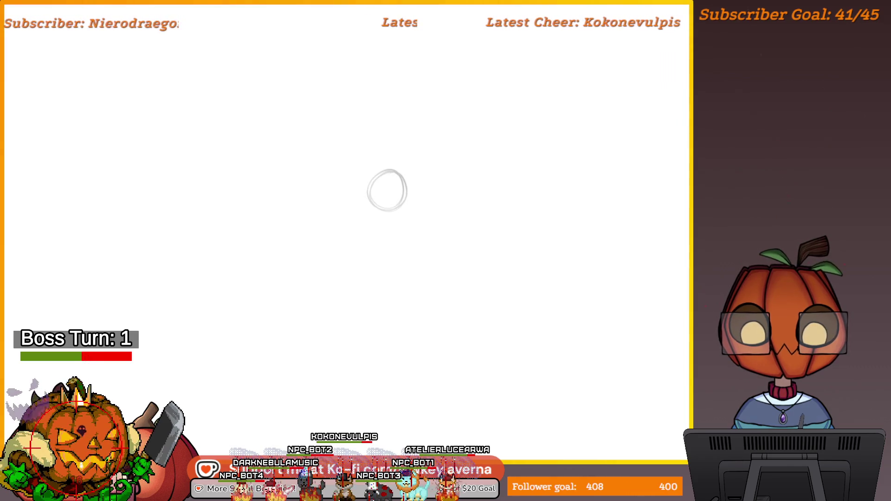
mouse_move(369, 179)
left_mouse_down()
mouse_move(371, 206)
mouse_move(390, 196)
left_mouse_up()
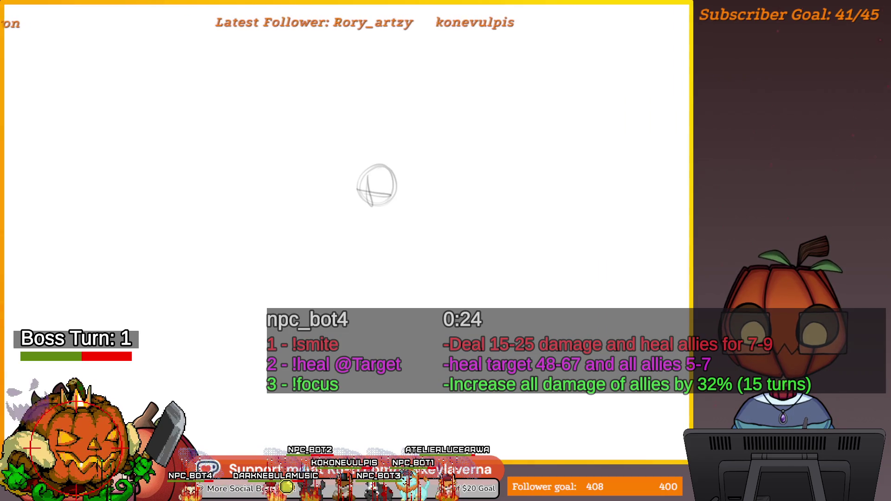
key("ctrl+z")
key("ctrl+z")
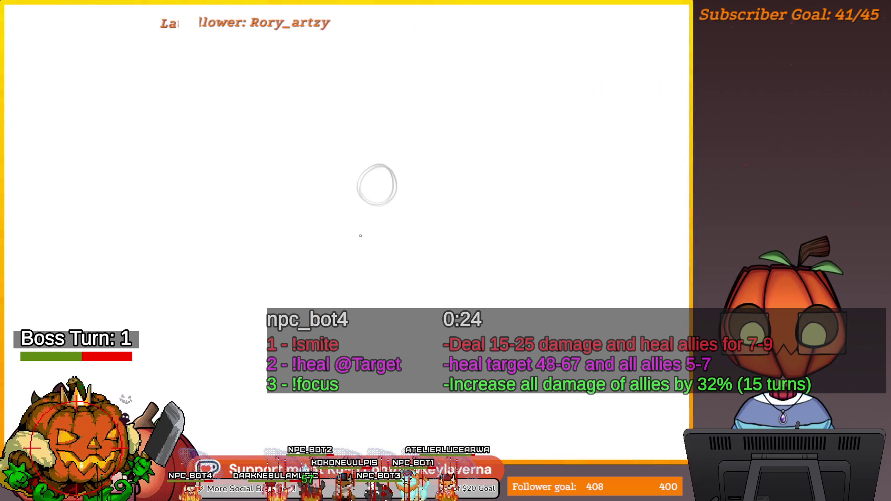
left_click_drag(366, 206, 381, 163)
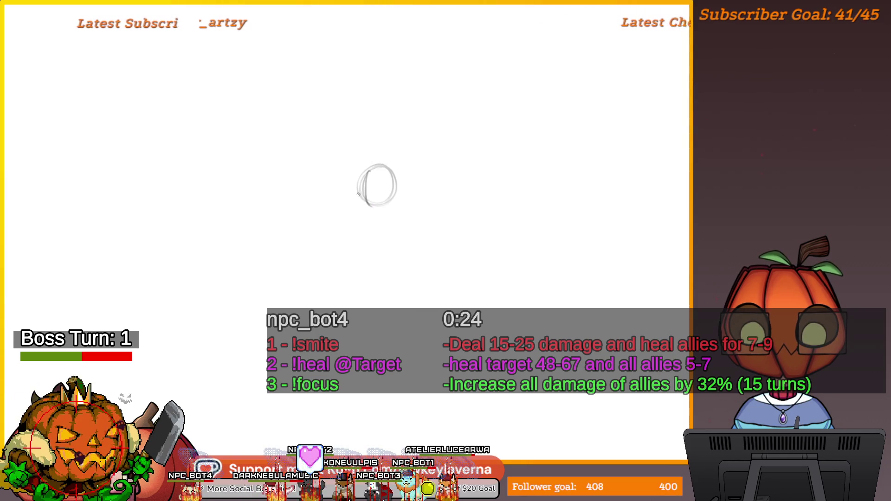
key("Delete")
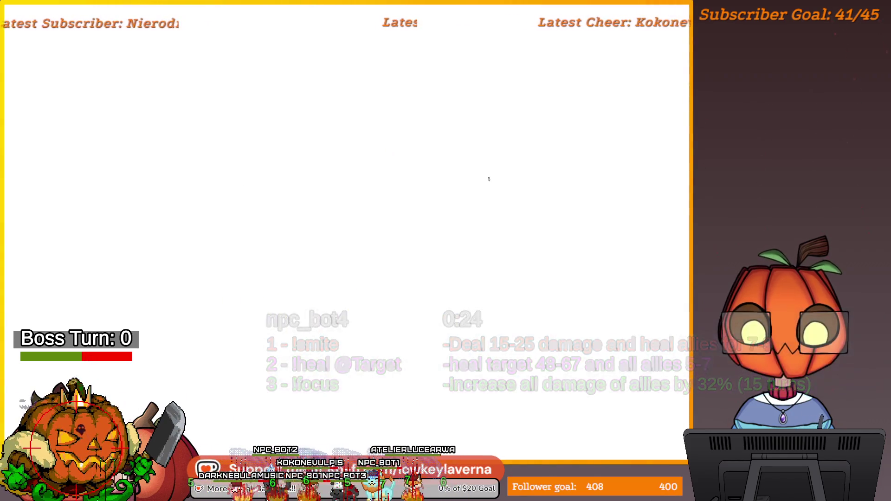
key("ctrl+w")
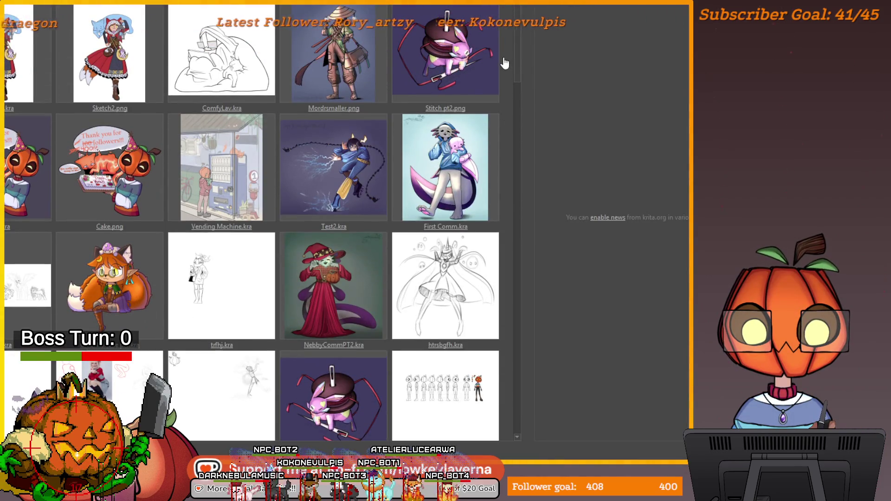
- Reopen the lantern-girl illustration from the recent-files thumbnails and zoom in on it
left_click(114, 48)
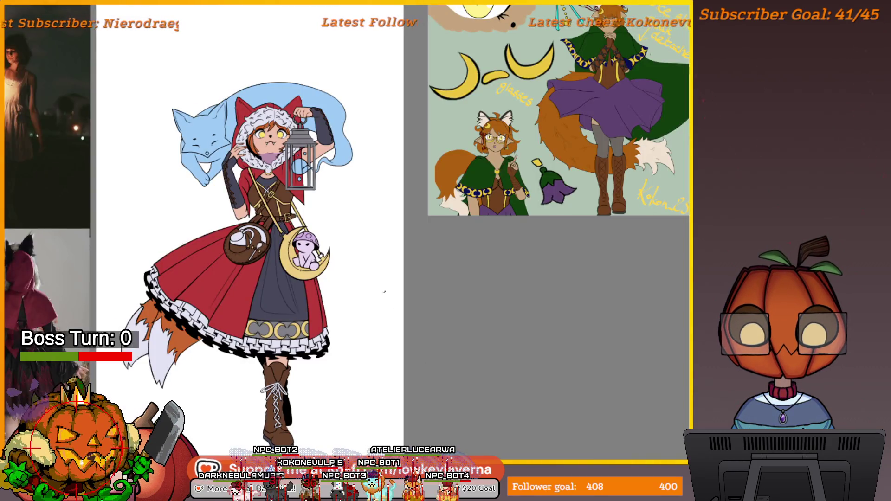
mouse_move(385, 291)
left_mouse_down()
mouse_move(366, 304)
mouse_move(438, 308)
mouse_move(506, 293)
left_mouse_up()
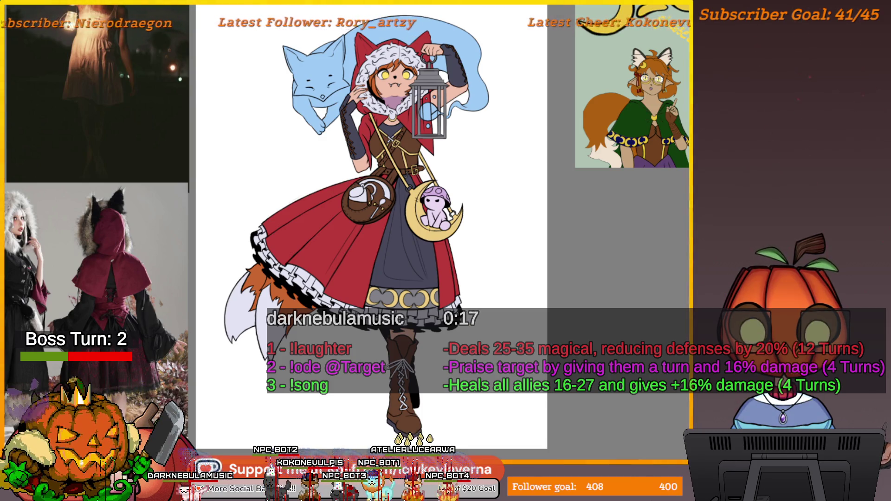
- Fill the background with dark navy and settle the brush on a small size
key("alt+BackSpace")
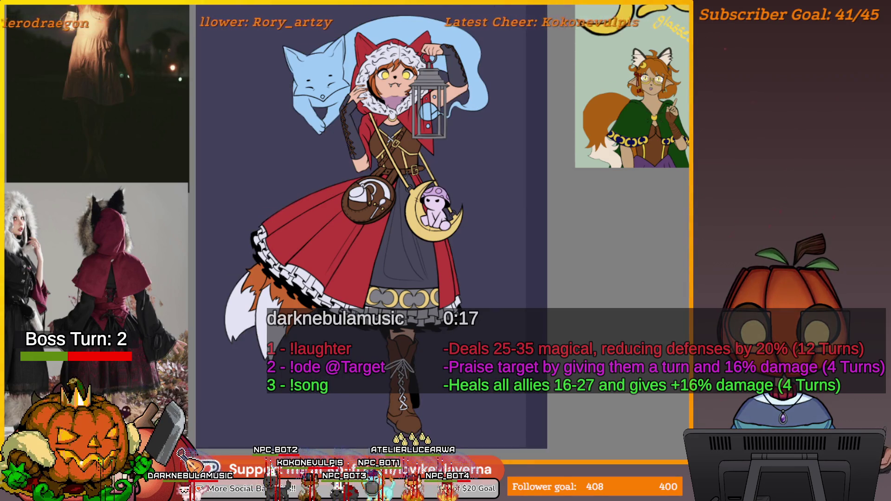
left_click(507, 275, "alt")
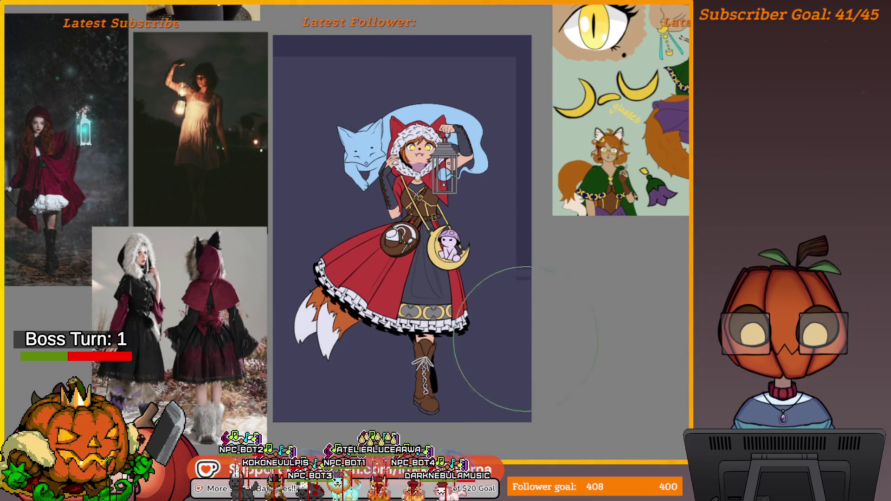
key("bracketright")
key("bracketright")
key("bracketright")
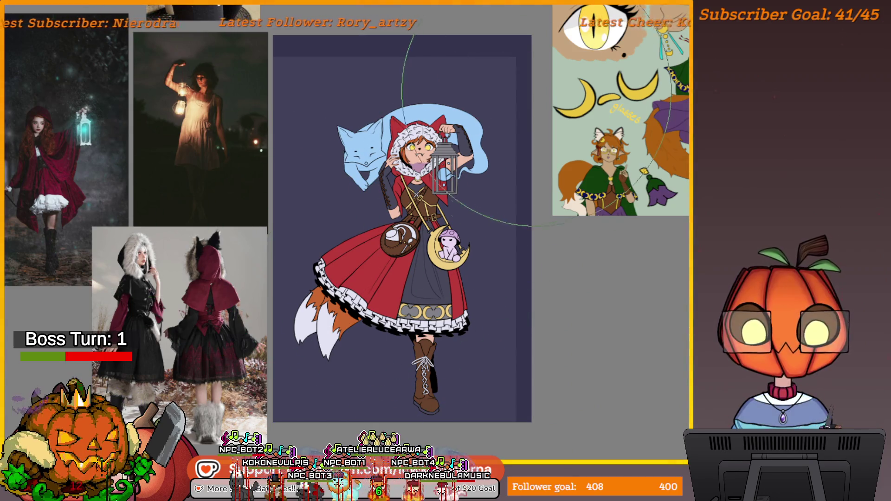
key("bracketleft")
key("bracketleft")
key("bracketleft")
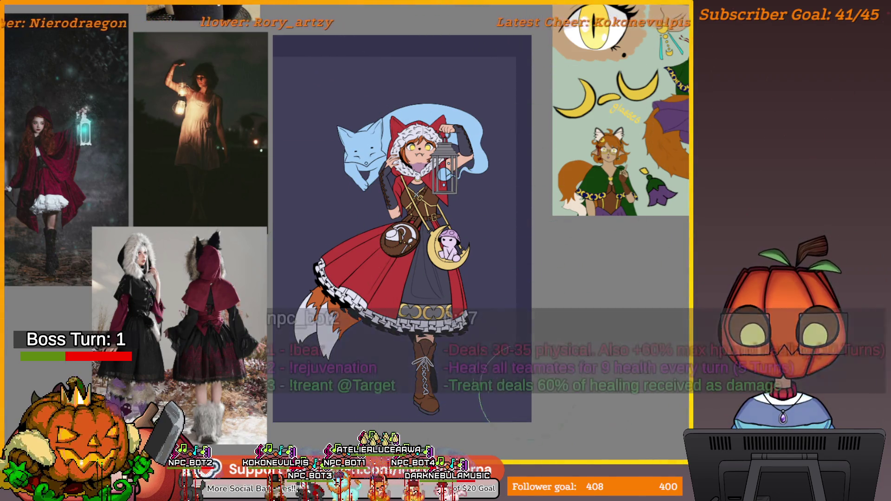
key("bracketright")
key("bracketright")
key("bracketright")
key("bracketleft")
key("bracketleft")
key("bracketleft")
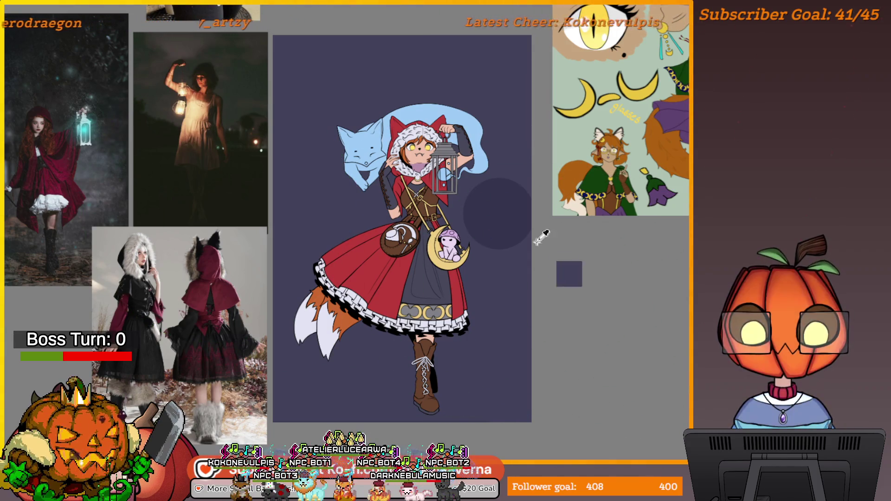
- Open the top-right list, dismiss it unchanged, and shift the board slightly right and down
left_click(686, 5)
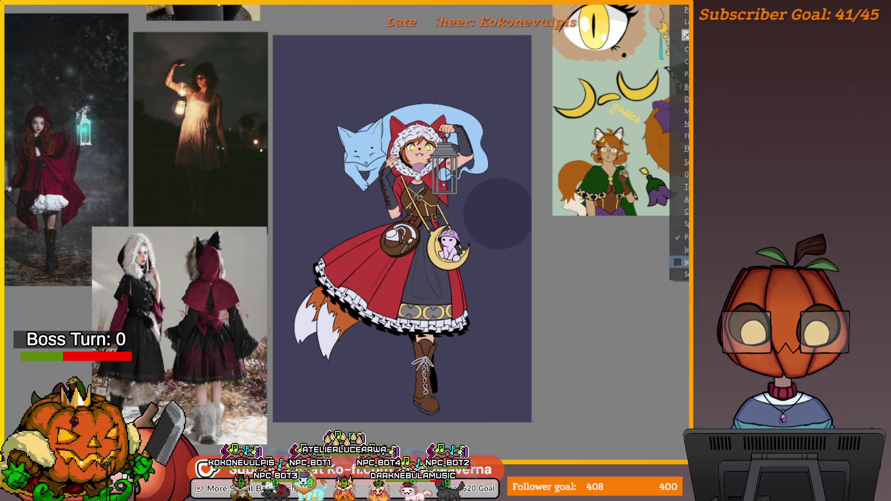
left_click(685, 87)
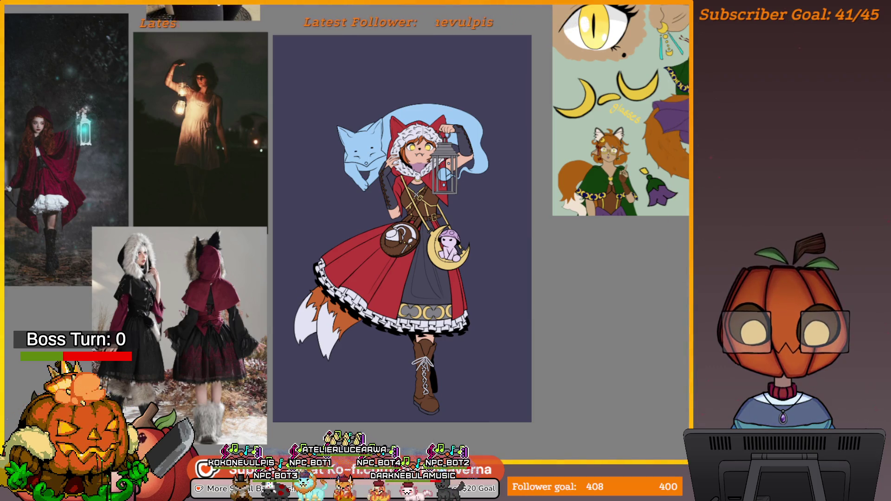
scroll(497, 204, "down", 1)
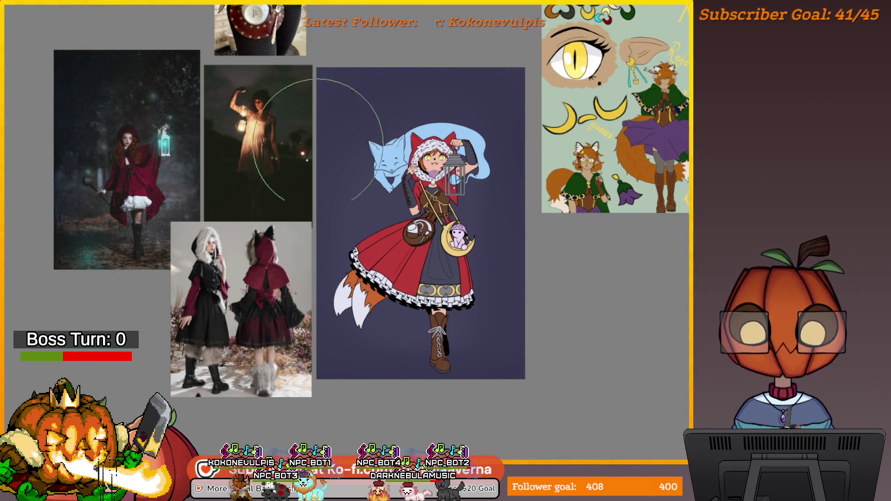
left_click_drag(448, 148, 458, 159)
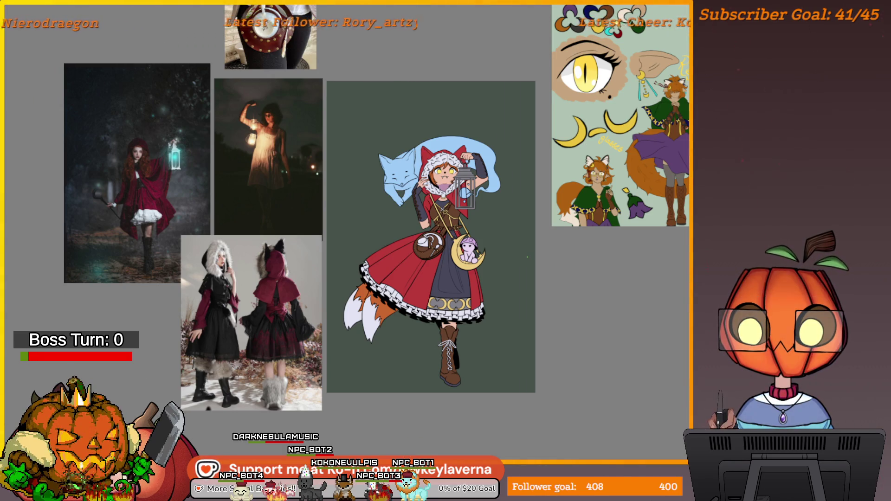
- Dismiss the could-not-save error and close the fox-girl illustration
key("ctrl+s")
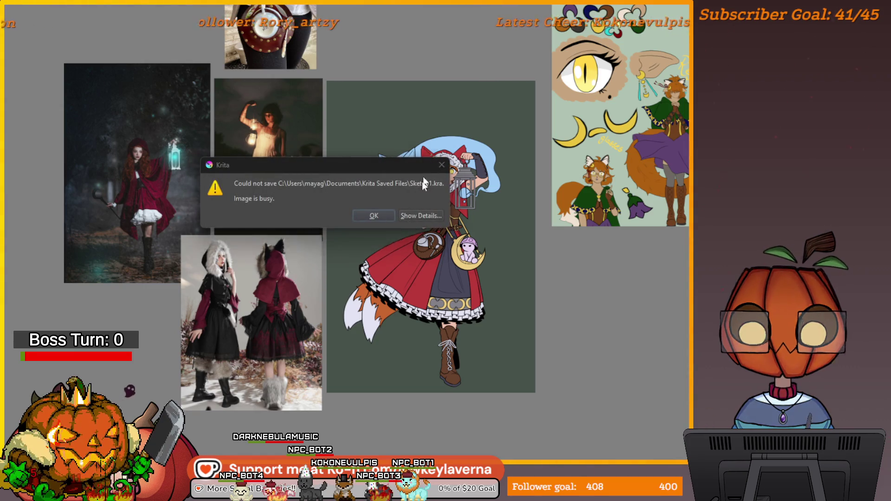
left_click(373, 217)
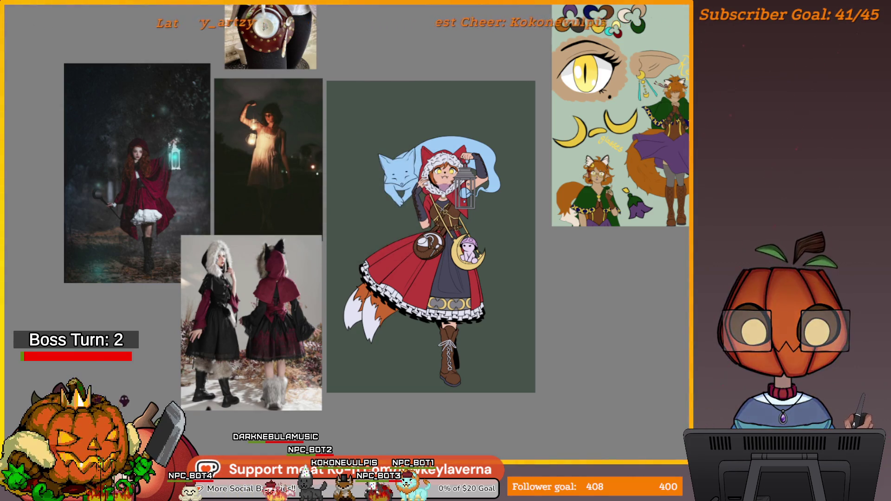
key("ctrl+w")
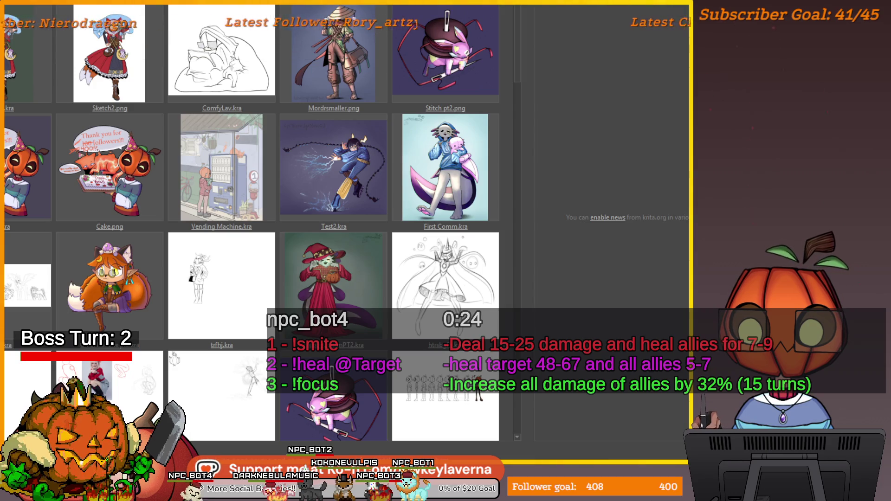
- Create a new blank 2000×2000 canvas and position it in view
key("ctrl+n")
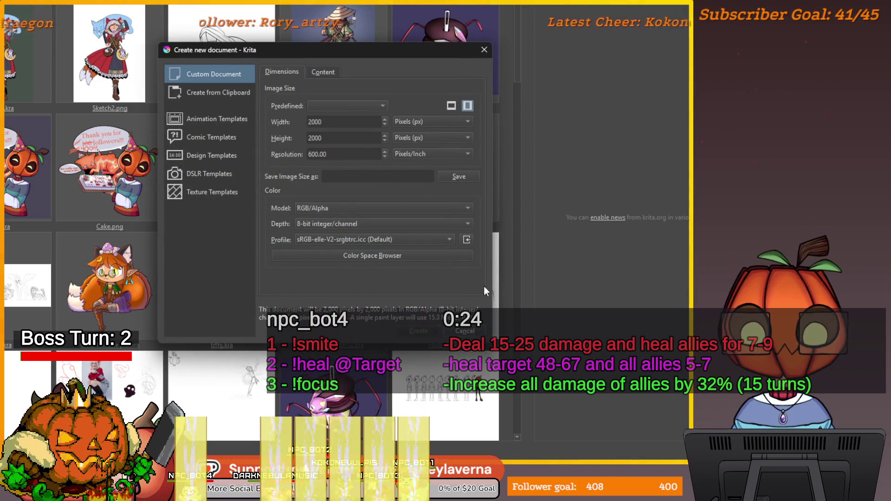
key("Return")
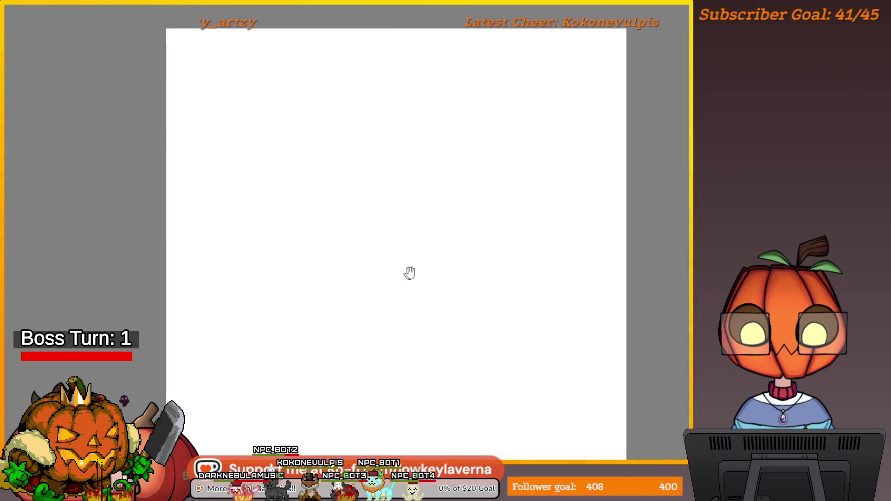
left_click_drag(404, 275, 424, 263)
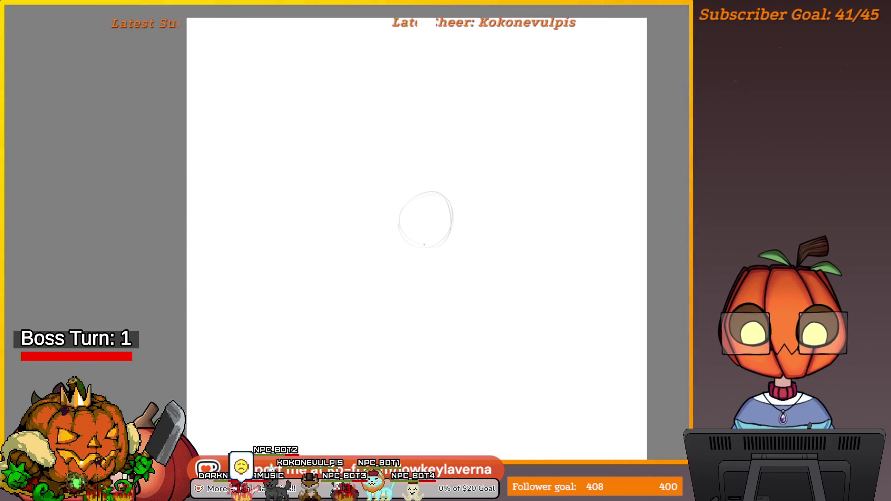
- Sketch the hand-and-stylus grip oval and extend the ground line to the left
left_click_drag(431, 219, 424, 222)
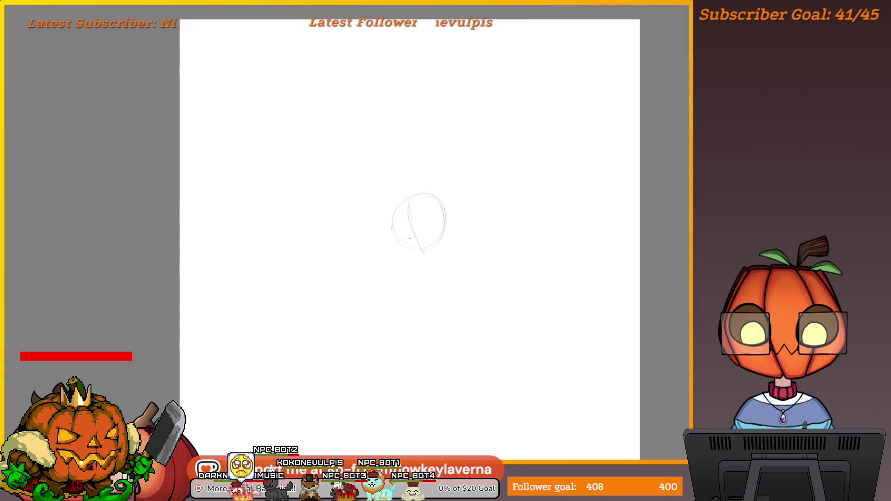
left_click_drag(459, 250, 446, 252)
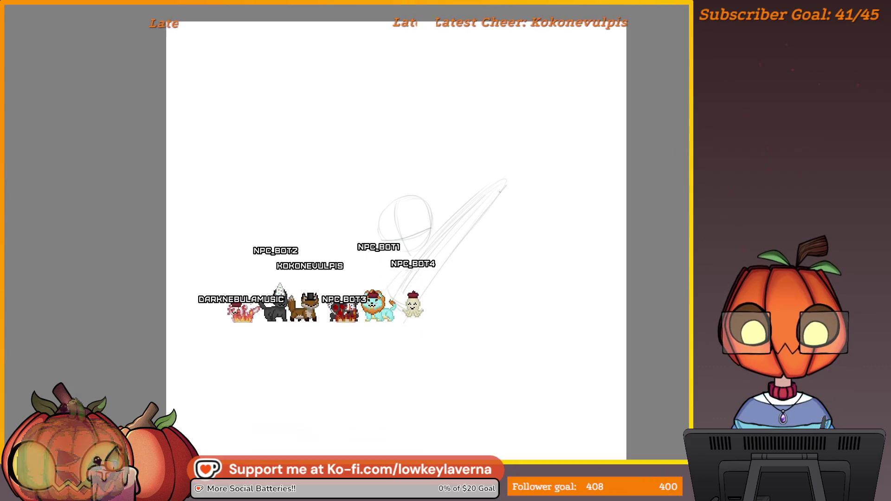
left_click_drag(421, 260, 435, 264)
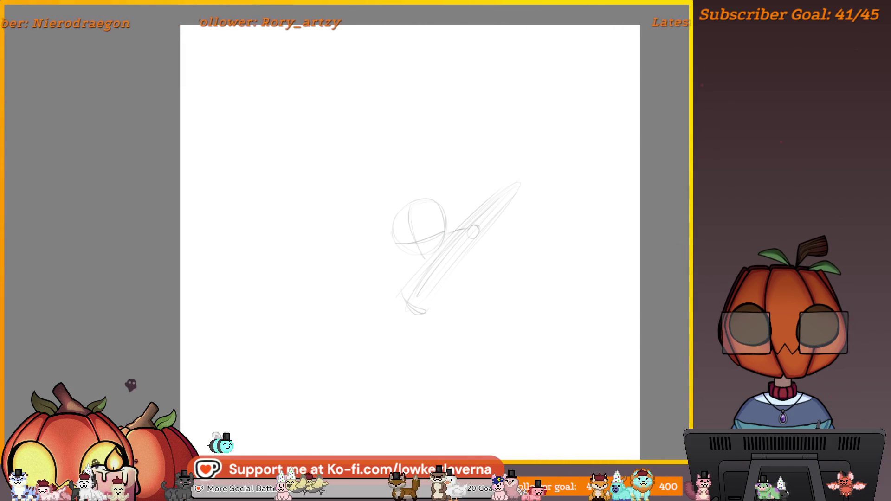
left_click_drag(420, 258, 406, 279)
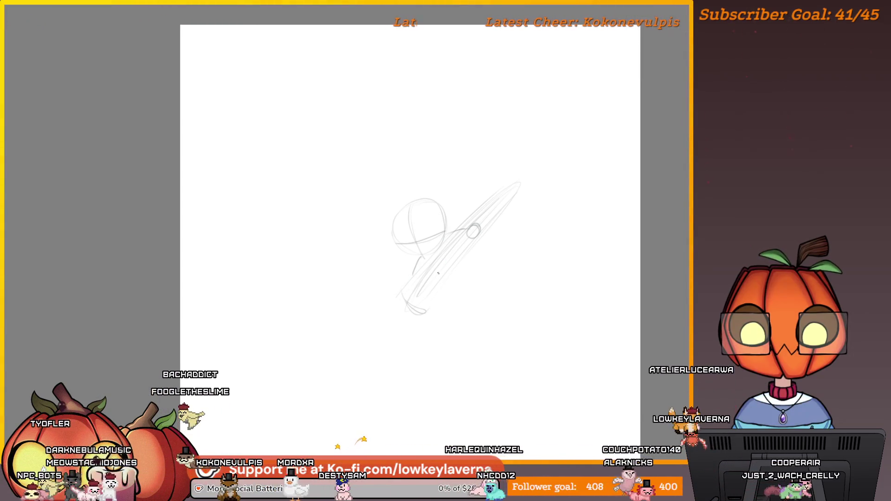
mouse_move(478, 278)
left_mouse_down()
mouse_move(489, 284)
mouse_move(430, 306)
mouse_move(546, 276)
mouse_move(562, 292)
mouse_move(454, 271)
left_mouse_up()
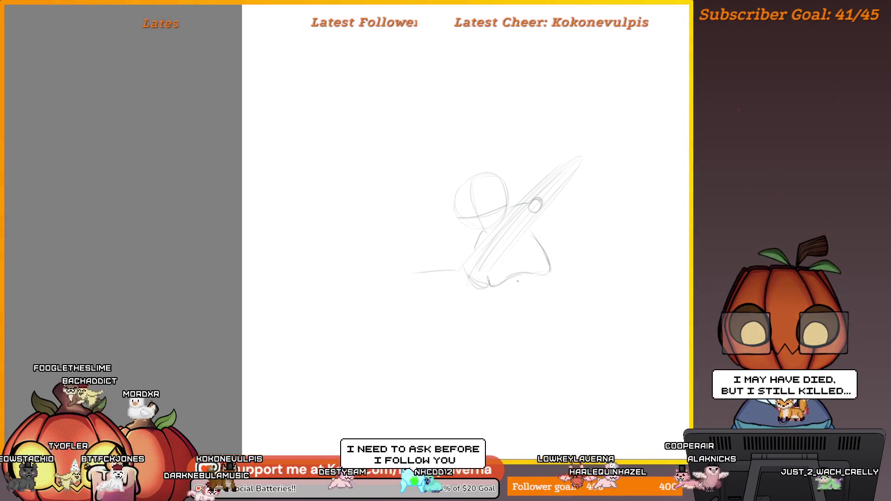
left_click_drag(592, 282, 563, 275)
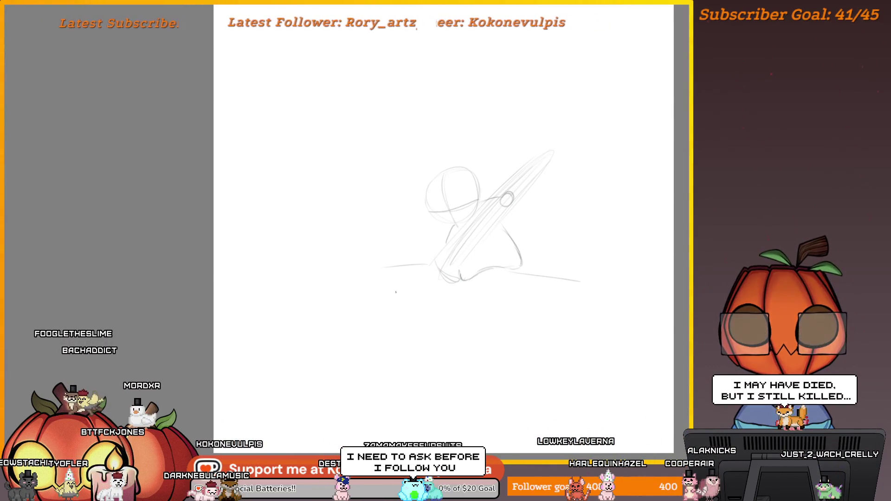
left_click_drag(416, 265, 363, 283)
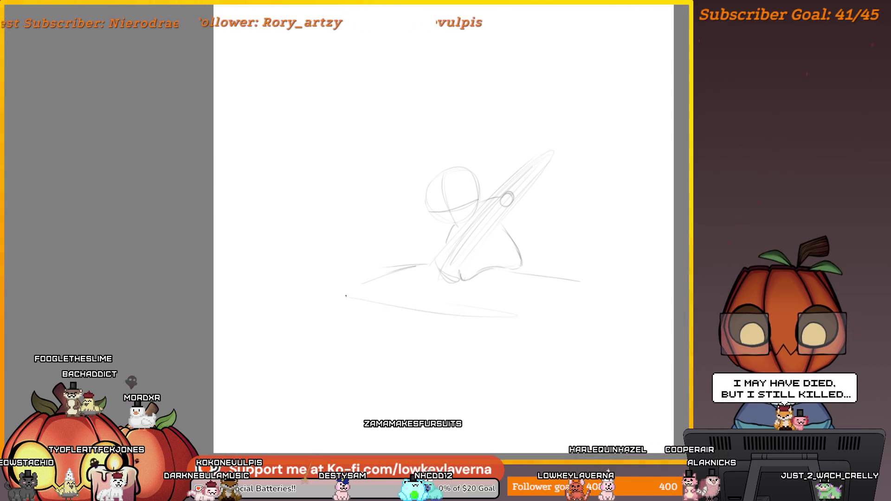
left_click_drag(588, 296, 552, 318)
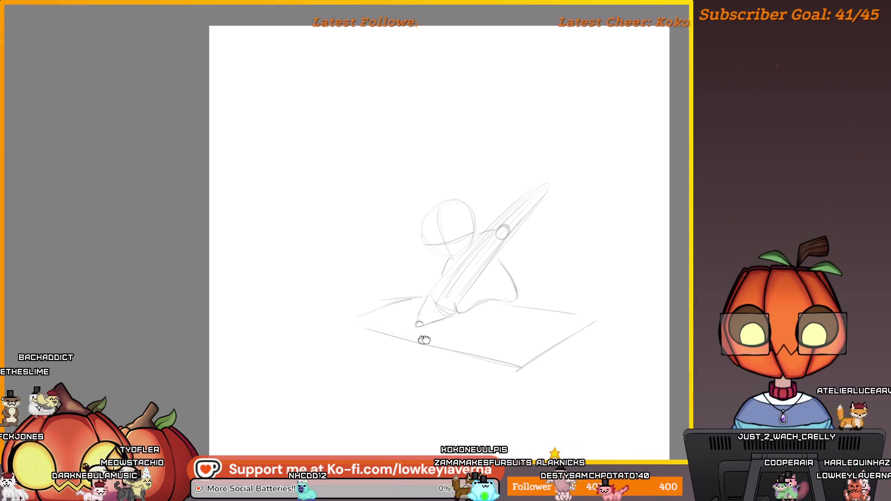
- Extend the tablet's back, left and right edges, mirroring the view with M to check
left_click_drag(622, 319, 529, 303)
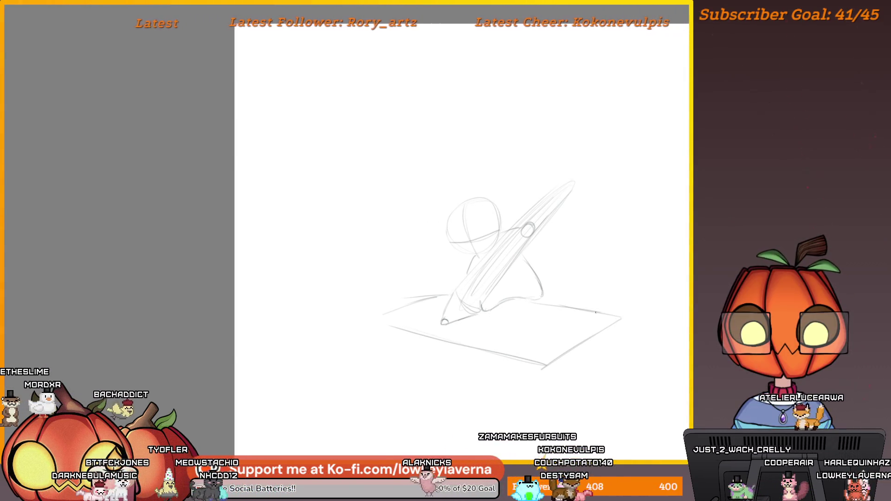
left_click_drag(429, 294, 380, 320)
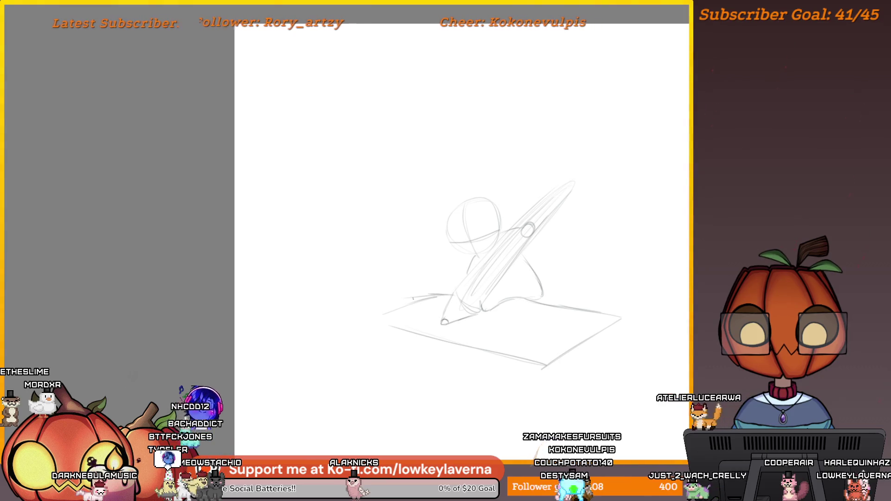
left_click_drag(446, 342, 377, 325)
key("m")
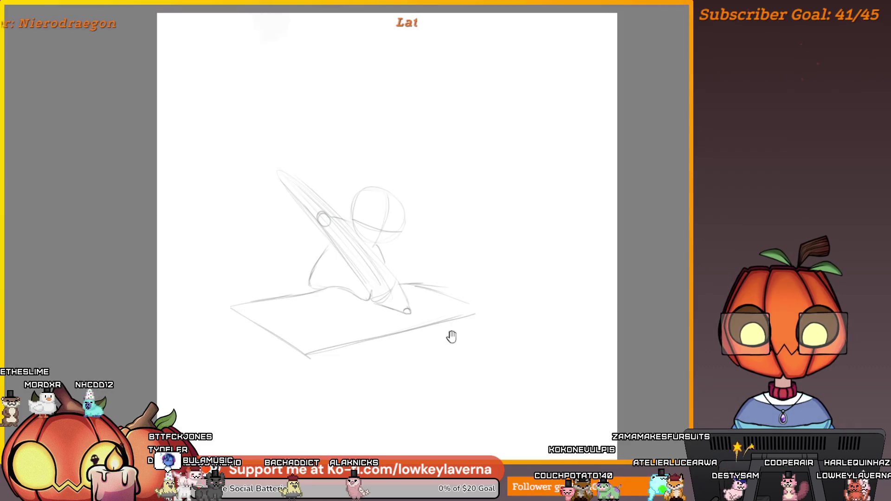
left_click_drag(498, 327, 566, 315)
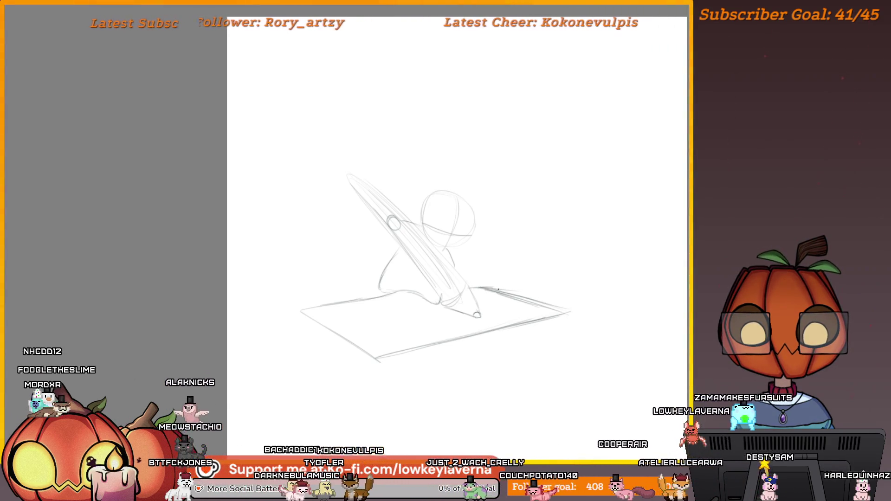
left_click_drag(464, 288, 488, 284)
left_click_drag(408, 284, 486, 274)
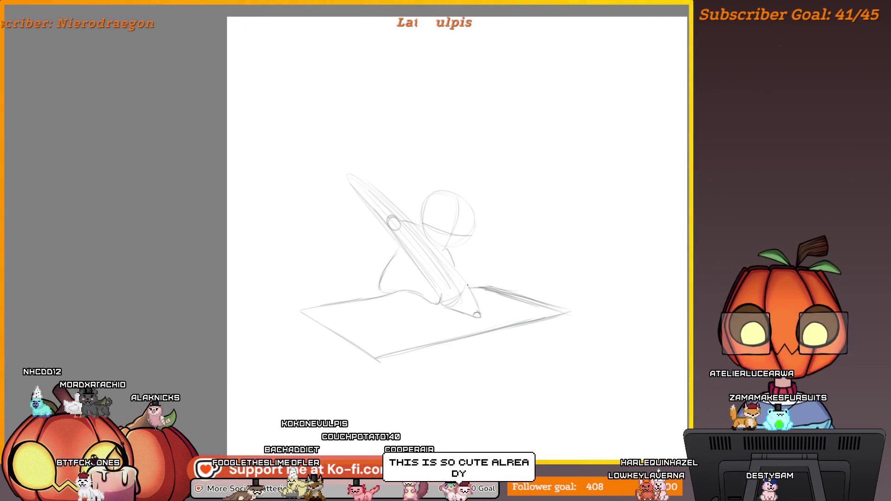
- Lasso-select the character and the giant stylus freehand
left_click_drag(553, 273, 460, 270)
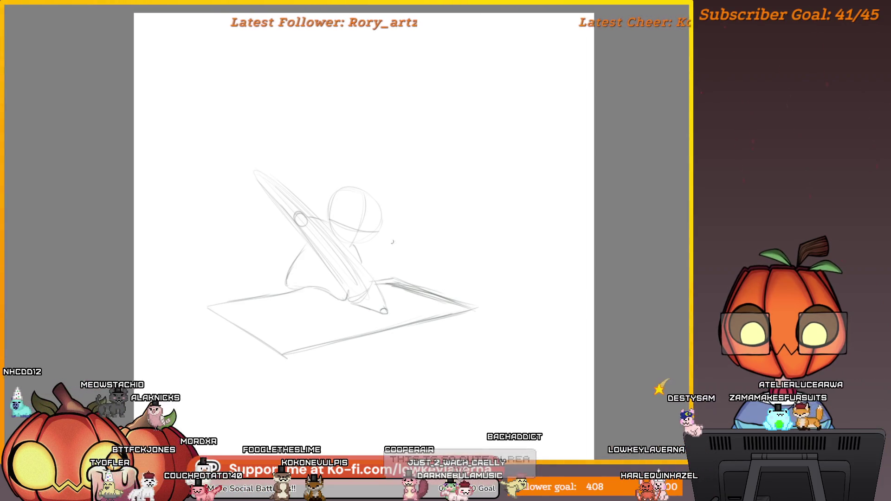
left_click_drag(399, 246, 382, 247)
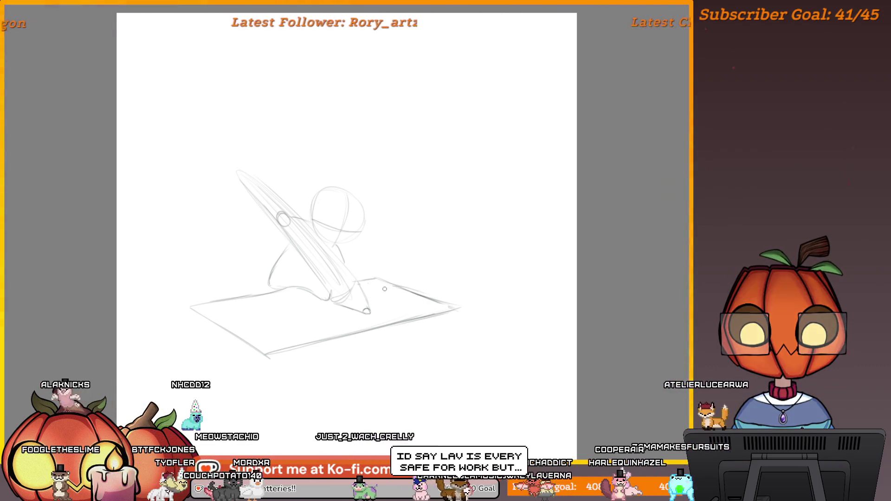
left_click_drag(362, 284, 420, 289)
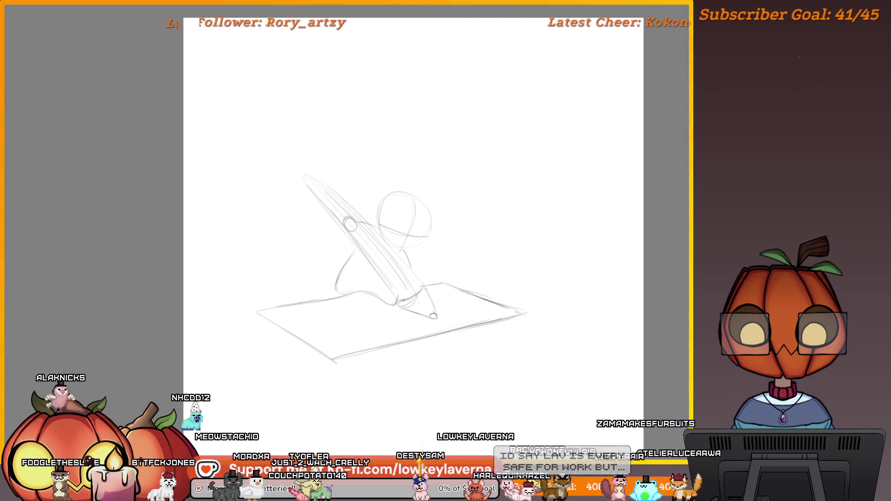
mouse_move(468, 355)
left_mouse_down()
mouse_move(494, 358)
mouse_move(538, 315)
left_mouse_up()
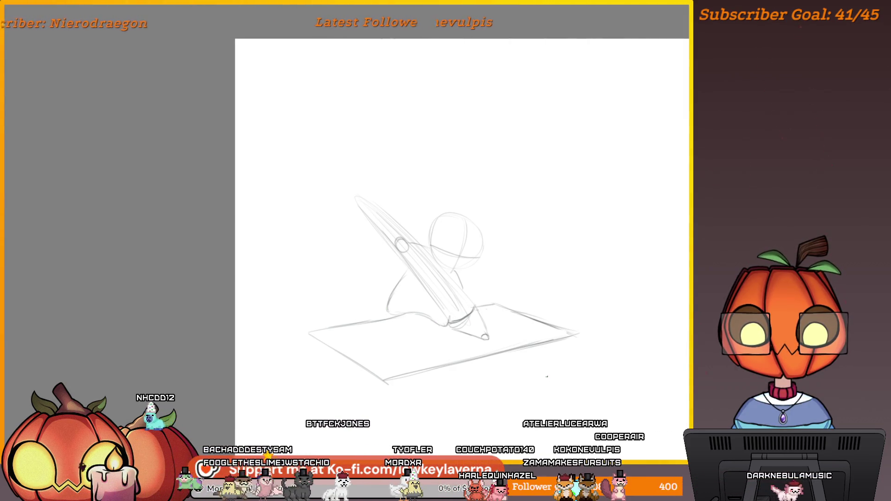
left_click_drag(531, 343, 530, 346)
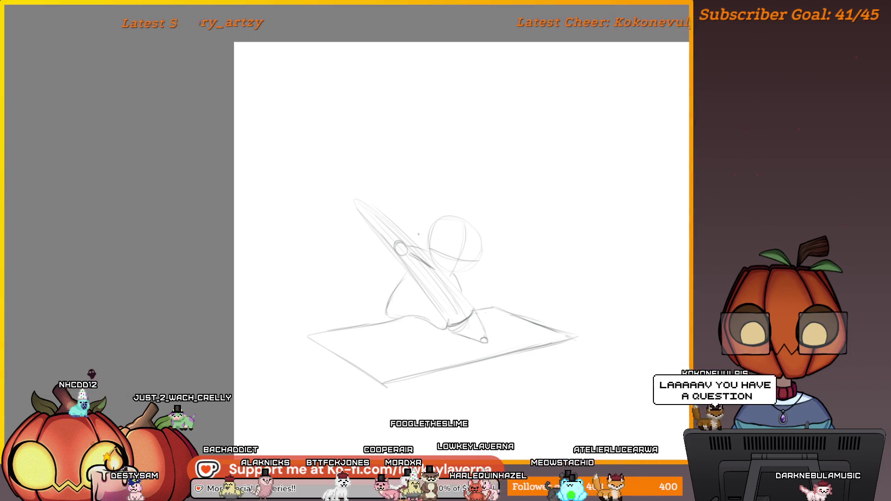
left_click_drag(473, 310, 476, 313)
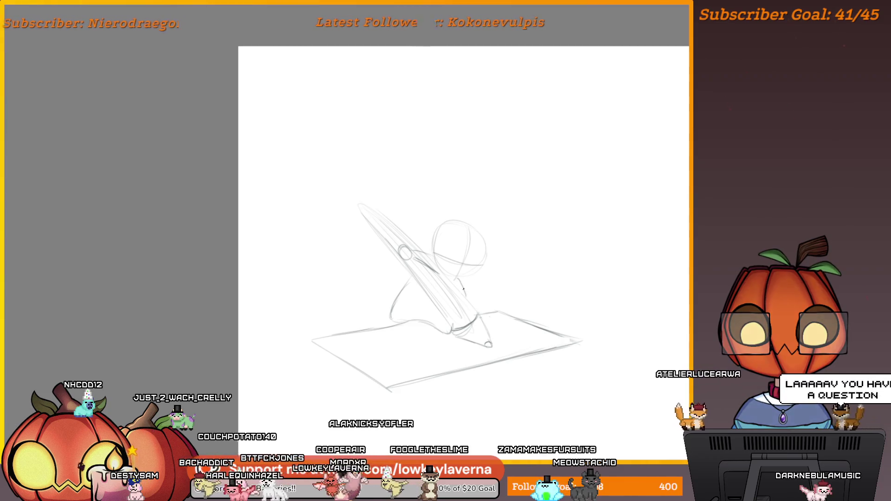
mouse_move(499, 341)
left_mouse_down()
mouse_move(510, 334)
mouse_move(498, 345)
left_mouse_up()
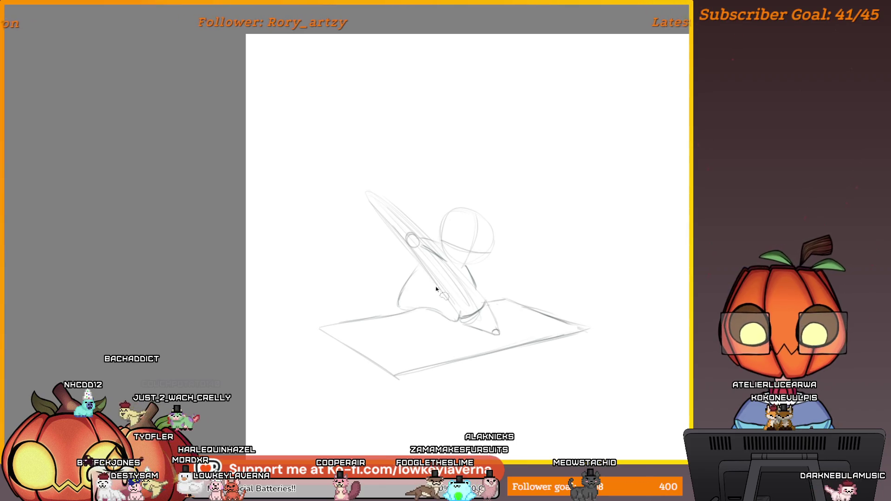
mouse_move(362, 237)
left_mouse_down()
mouse_move(520, 200)
mouse_move(487, 300)
mouse_move(501, 325)
mouse_move(481, 341)
left_mouse_up()
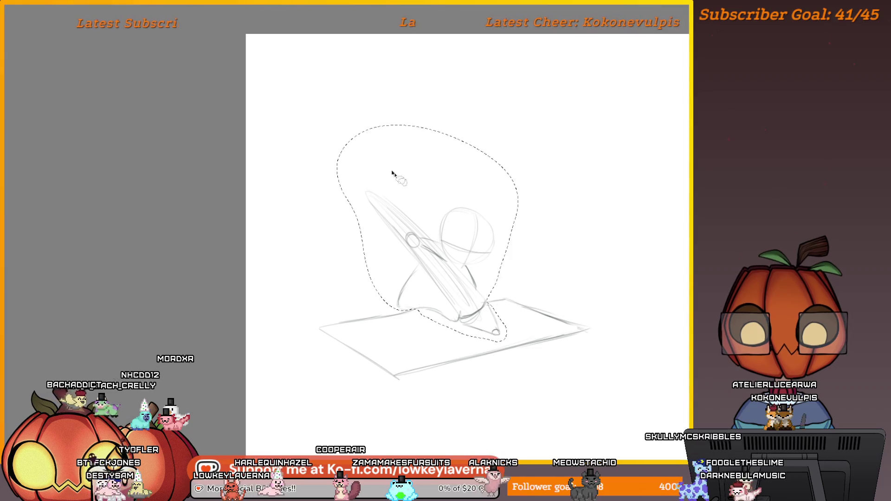
- Move the selected character and stylus slightly left with Ctrl+T
key("ctrl+t")
left_click_drag(471, 236, 452, 230)
left_click_drag(460, 325, 453, 325)
key("Return")
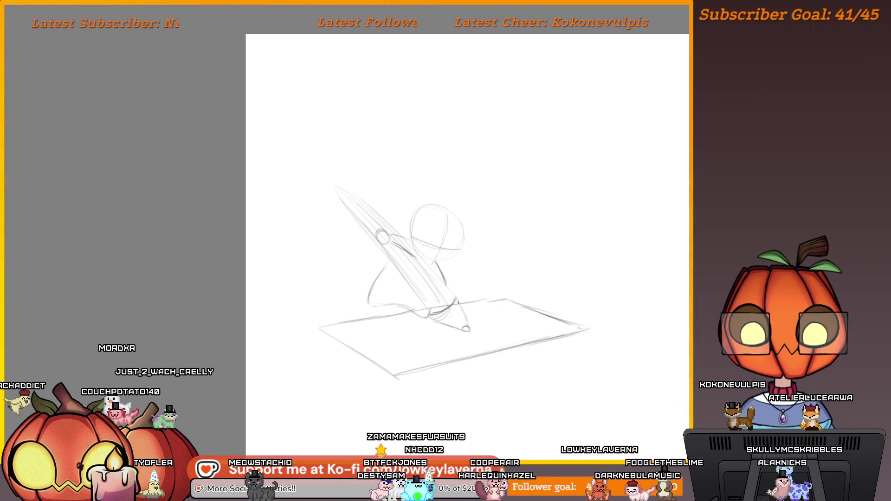
- Mirror the canvas view, re-centre the sketch, and zoom in on the tablet's lower right
left_click_drag(523, 270, 448, 267)
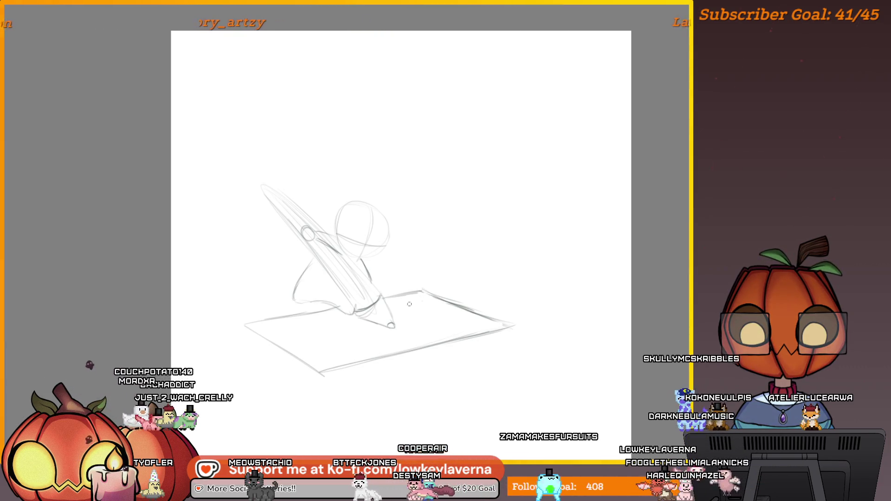
left_click_drag(437, 342, 491, 340)
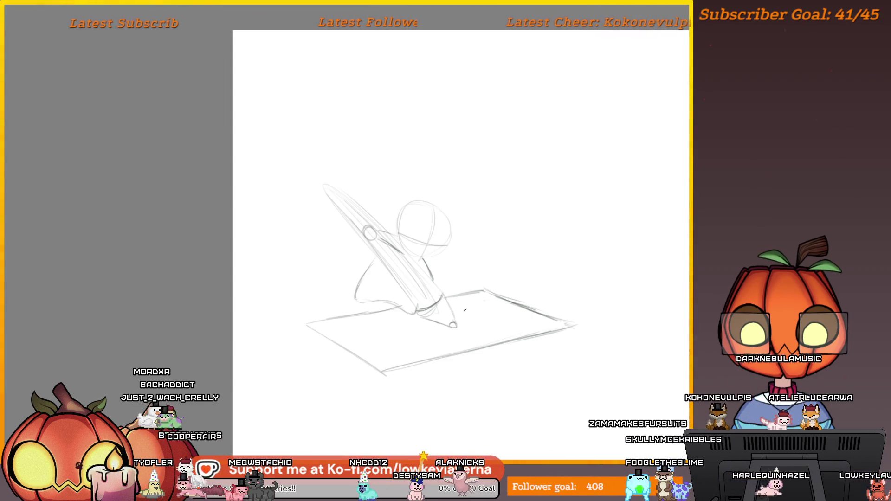
key("m")
mouse_move(147, 360)
left_mouse_down()
mouse_move(228, 361)
mouse_move(380, 292)
mouse_move(411, 347)
mouse_move(395, 353)
left_mouse_up()
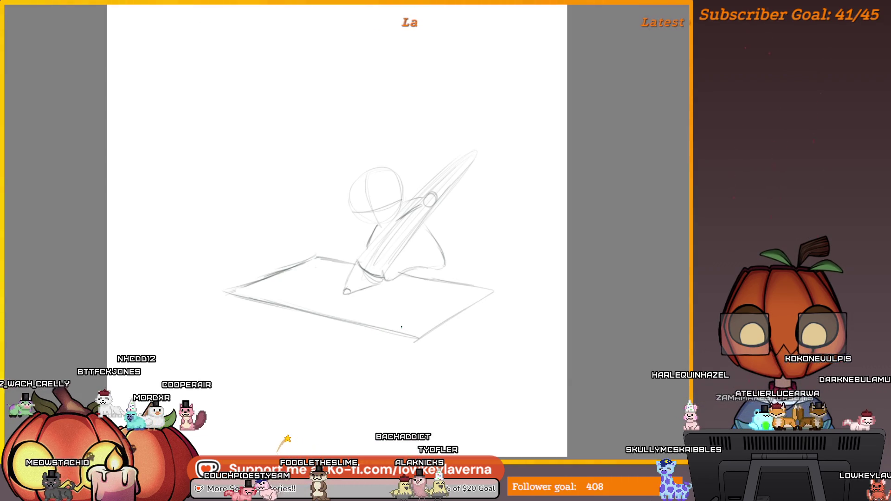
left_click(433, 317)
left_click_drag(431, 356, 446, 382)
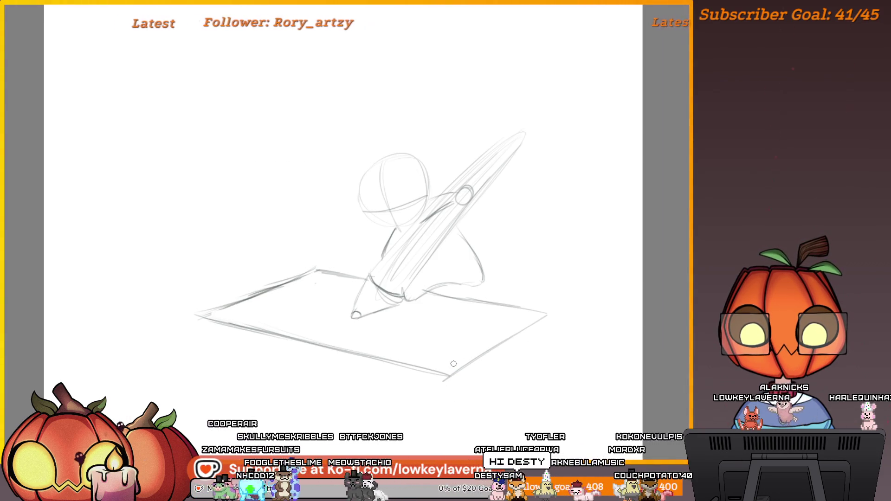
- Undo the faint stroke and redraw the tablet's upper-left edge darker
left_click_drag(468, 389, 471, 357)
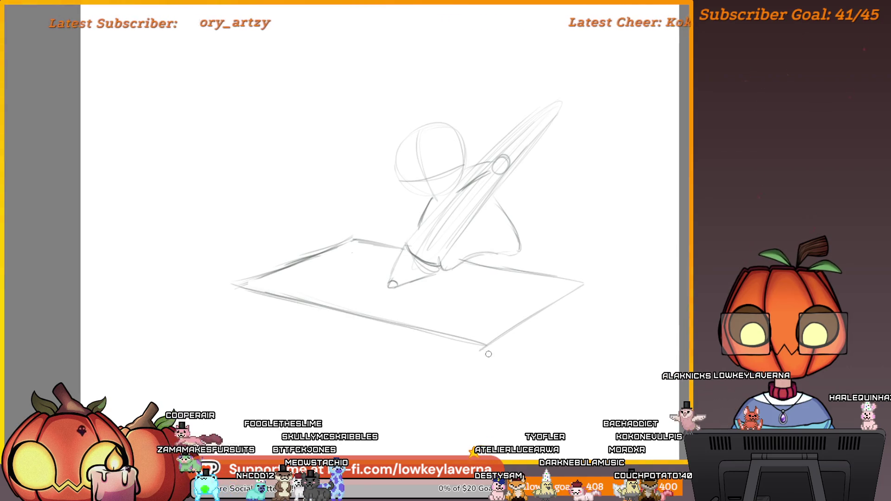
left_click_drag(438, 301, 491, 318)
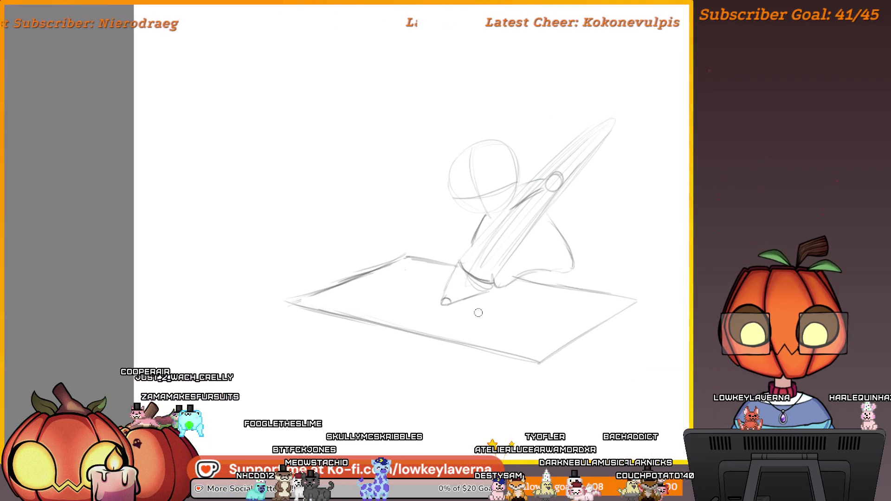
key("ctrl+z")
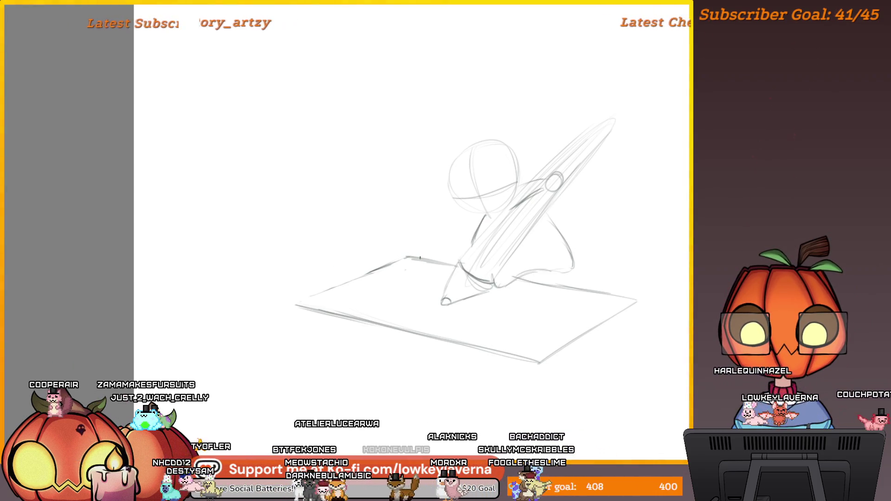
left_click_drag(409, 257, 298, 302)
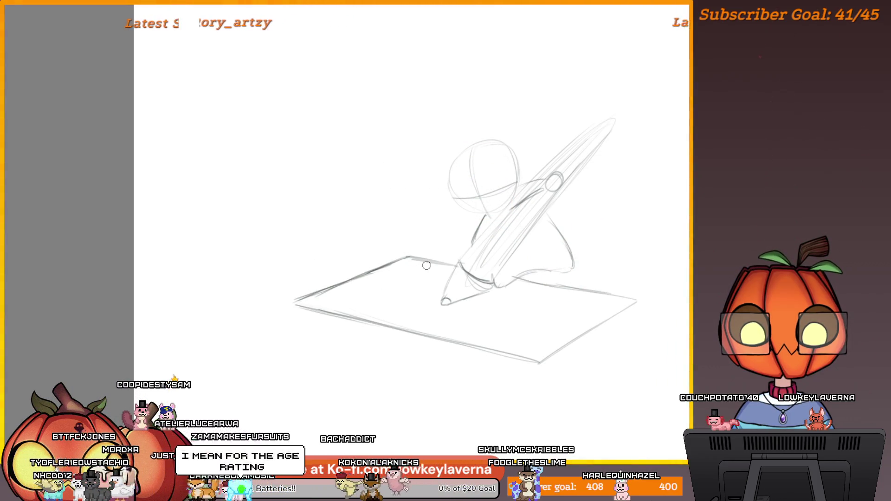
- Ink darker lines over the pencil tip, including its left edge
left_click_drag(511, 319, 499, 318)
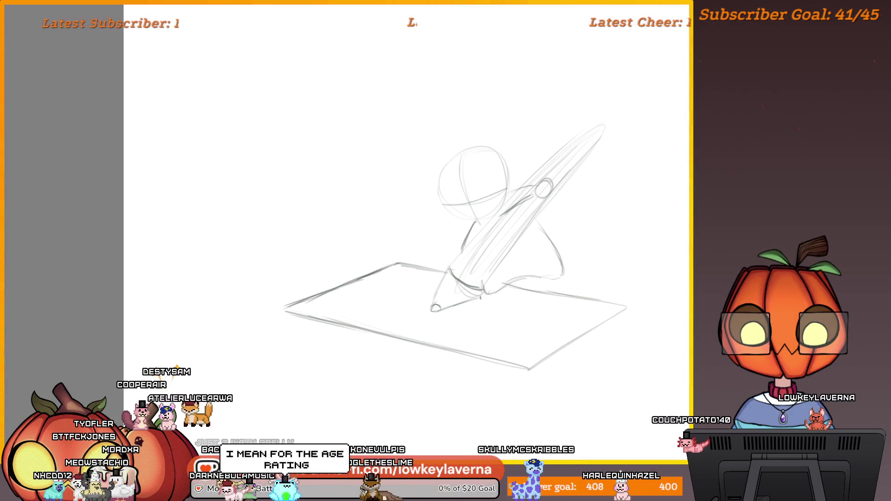
left_click_drag(454, 251, 460, 253)
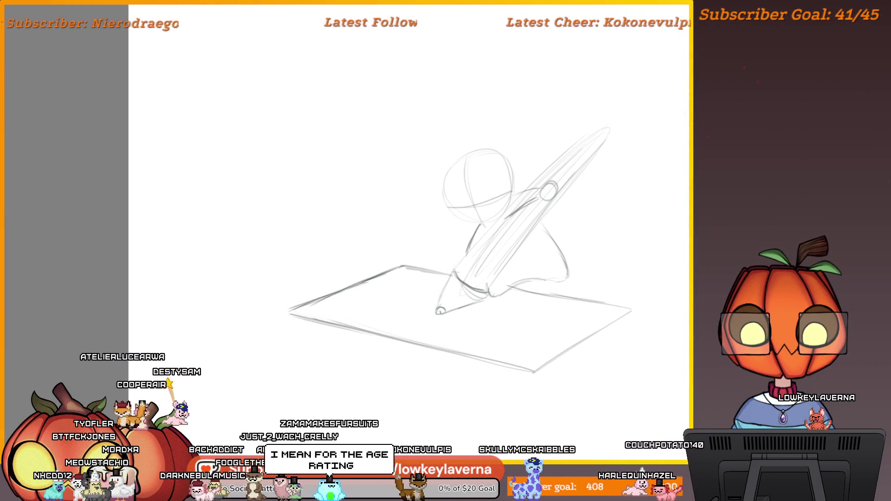
left_click_drag(441, 311, 437, 312)
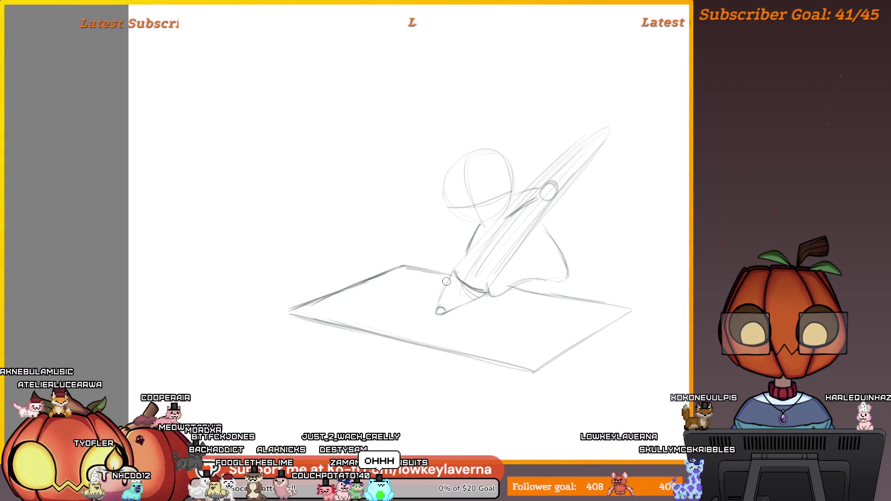
left_click_drag(452, 274, 439, 302)
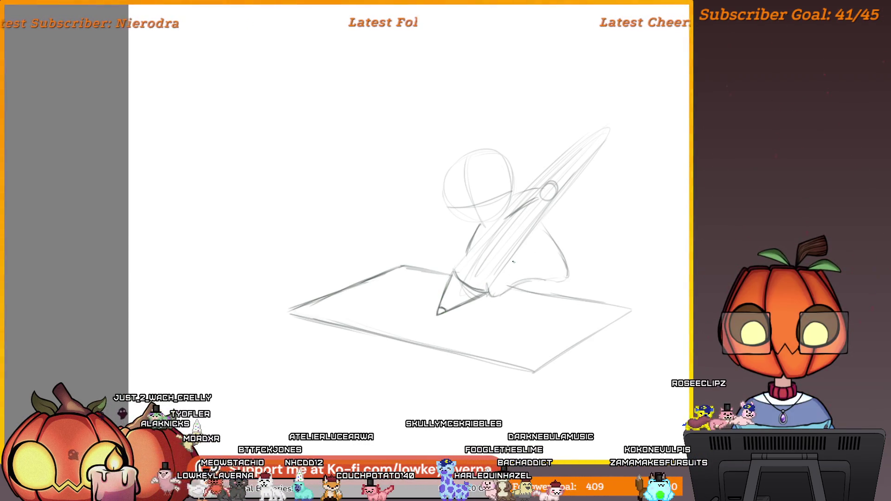
- Trace the giant pencil's top edge and tip with a darker stroke
left_click_drag(507, 238, 419, 276)
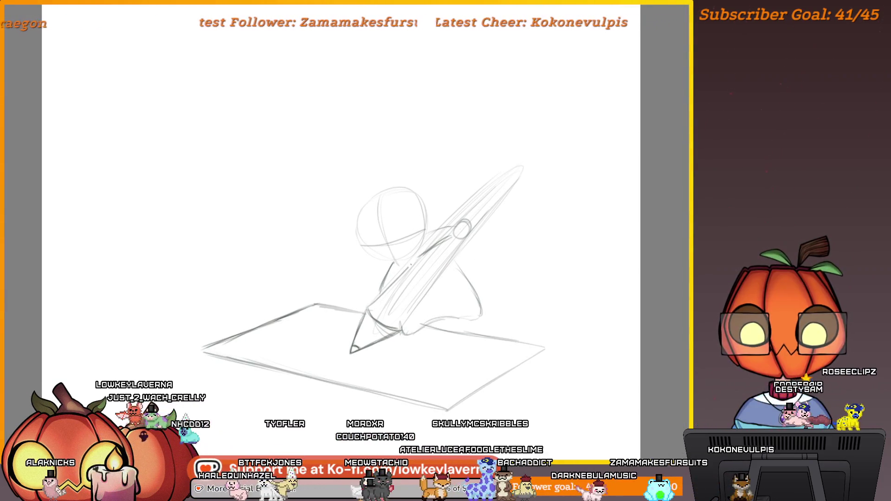
left_click_drag(450, 260, 395, 327)
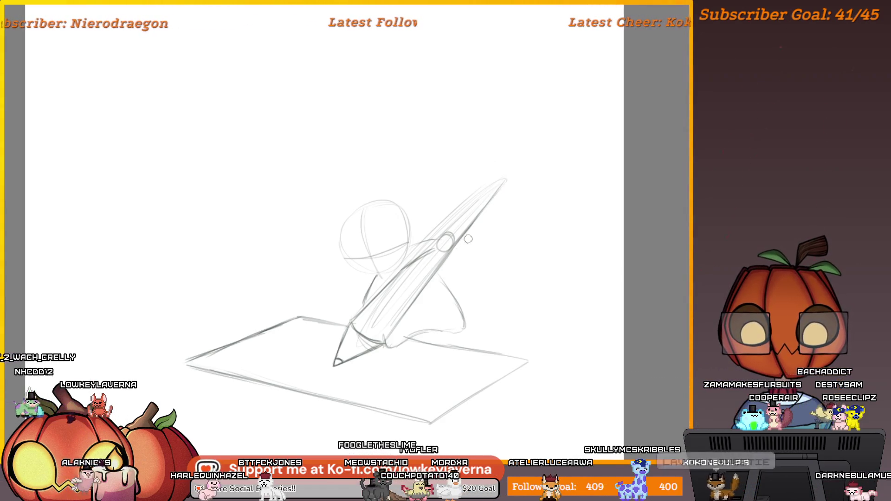
left_click_drag(464, 243, 476, 257)
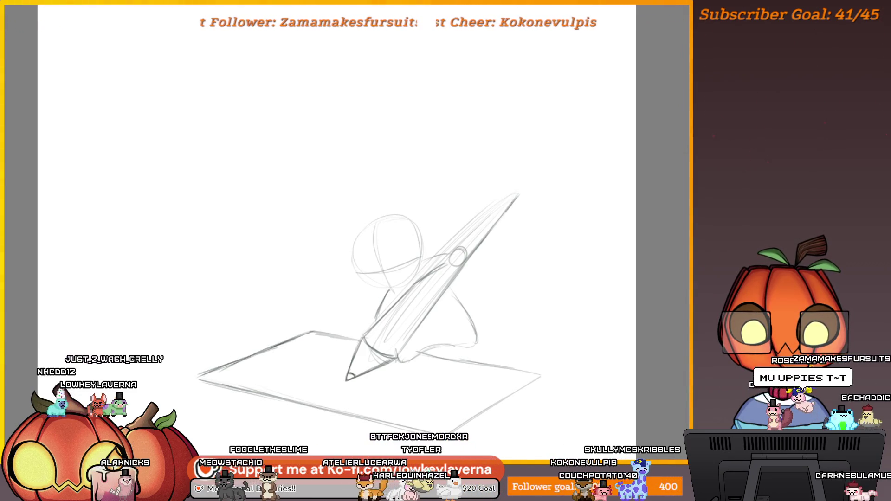
left_click_drag(509, 205, 471, 219)
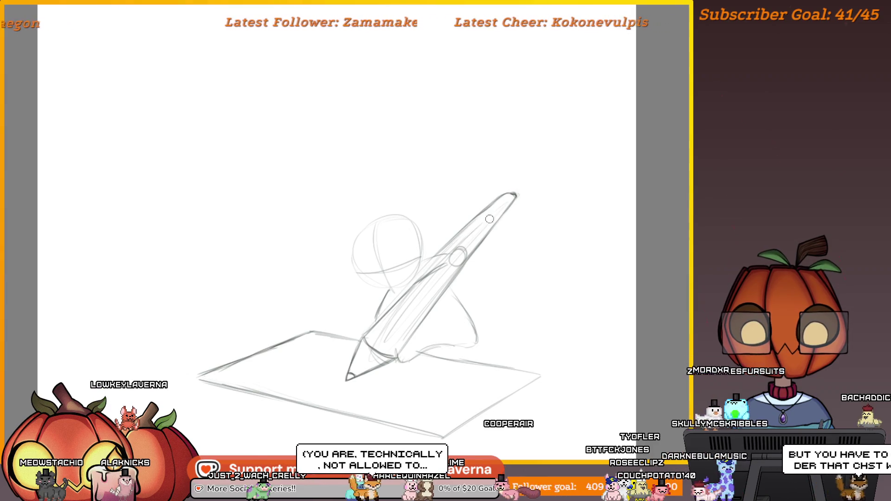
- Extend the pen's inner contour toward the top and erase the old grip lines on its barrel
left_click_drag(450, 271, 460, 256)
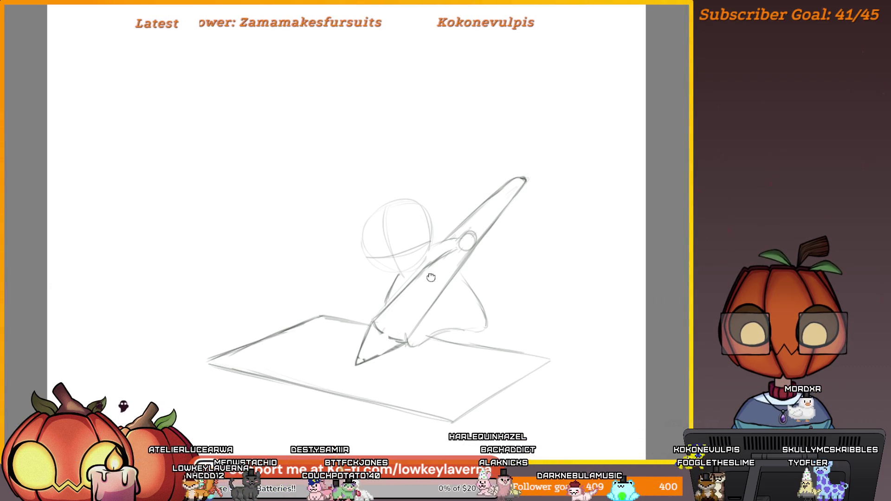
left_click_drag(431, 277, 433, 271)
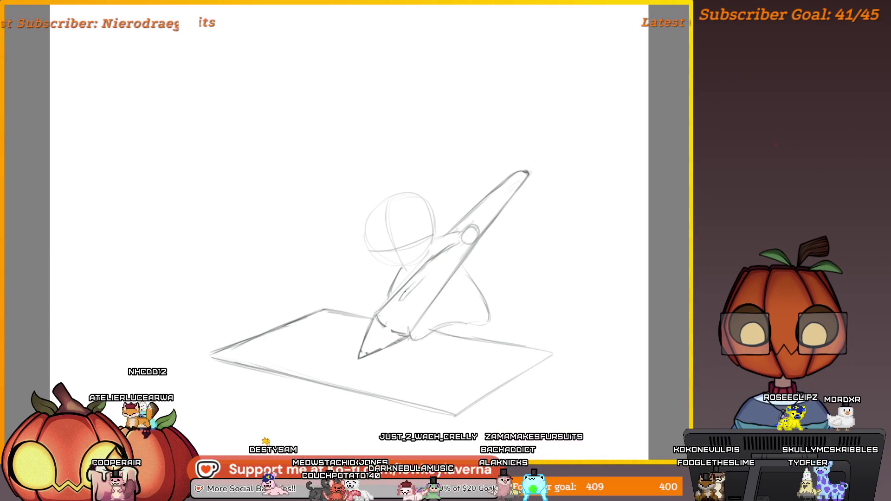
left_click_drag(405, 292, 436, 263)
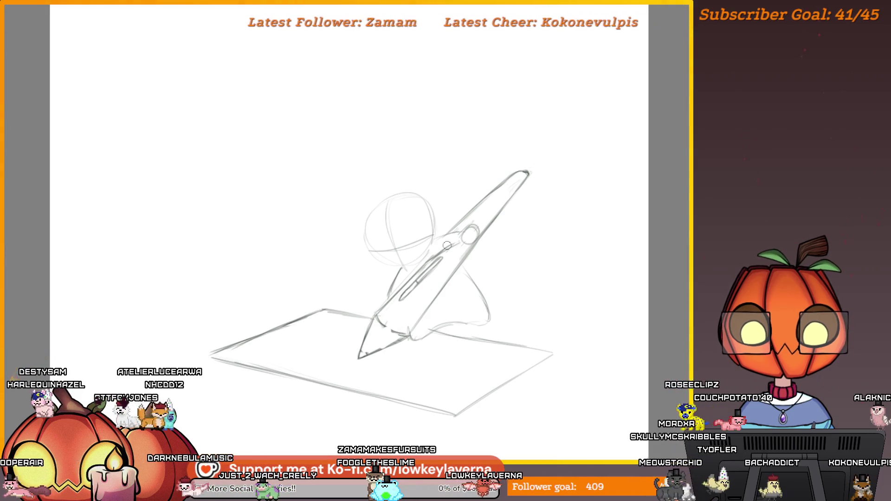
left_click_drag(443, 259, 396, 304)
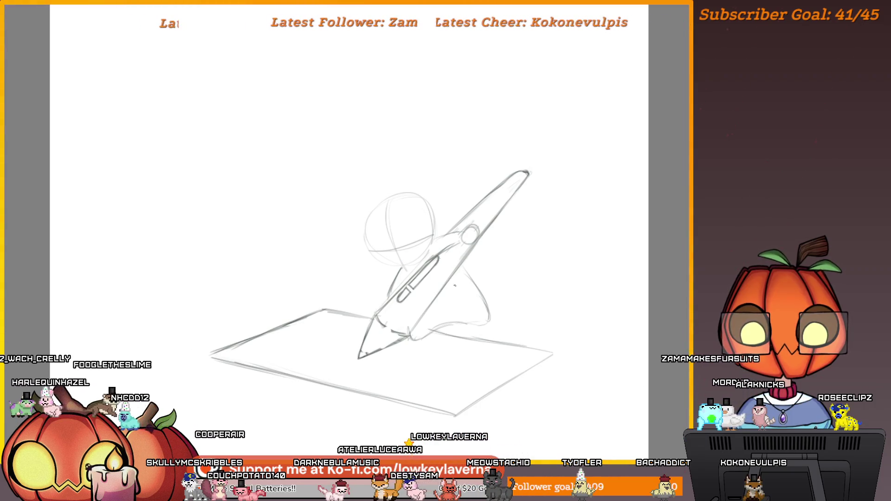
scroll(445, 251, "up", 4)
scroll(427, 202, "up", 2)
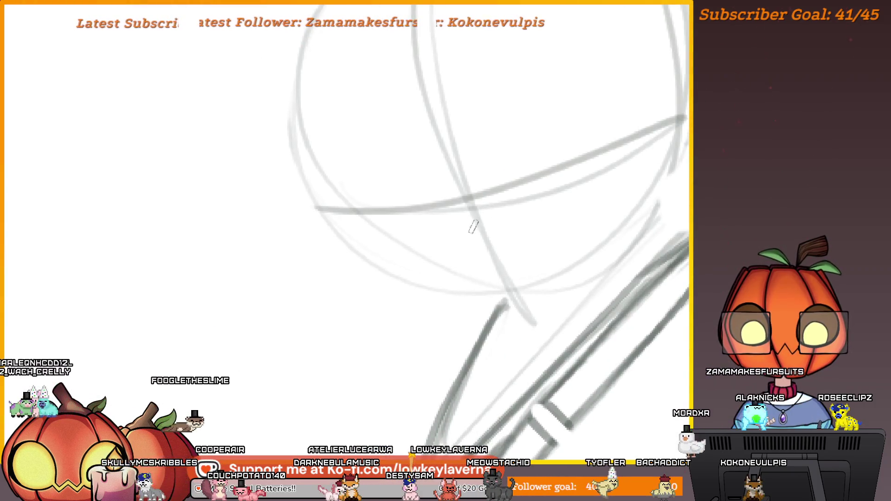
left_click_drag(360, 204, 457, 228)
scroll(397, 259, "down", 2)
mouse_move(436, 278)
left_mouse_down()
mouse_move(396, 259)
mouse_move(508, 170)
mouse_move(541, 241)
left_mouse_up()
scroll(464, 233, "up", 2)
mouse_move(425, 285)
left_mouse_down()
mouse_move(483, 327)
mouse_move(529, 260)
left_mouse_up()
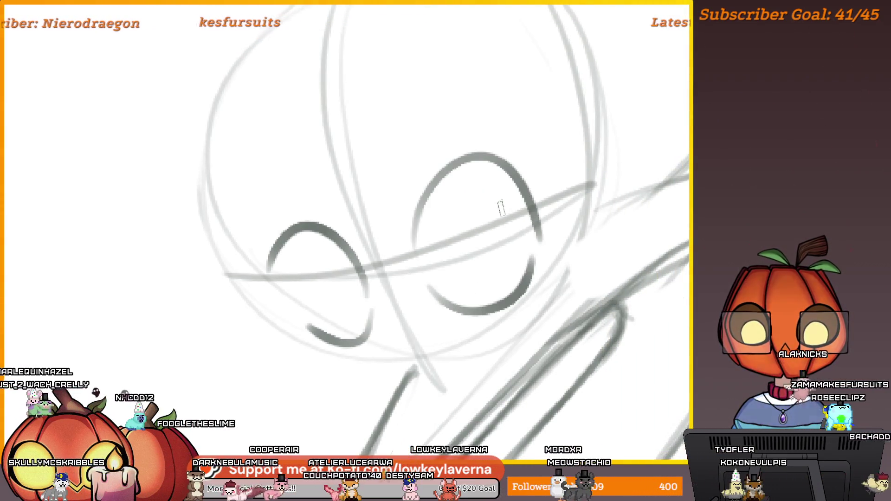
scroll(501, 206, "down", 3)
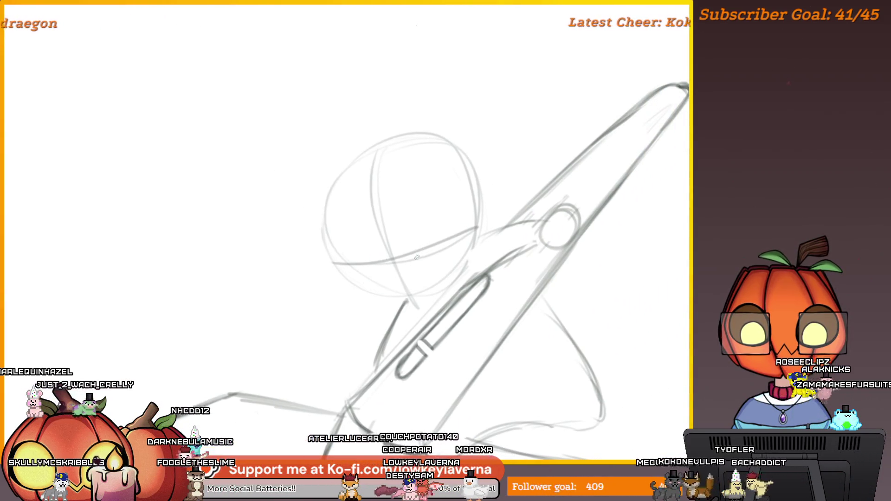
scroll(405, 230, "up", 4)
scroll(362, 137, "down", 4)
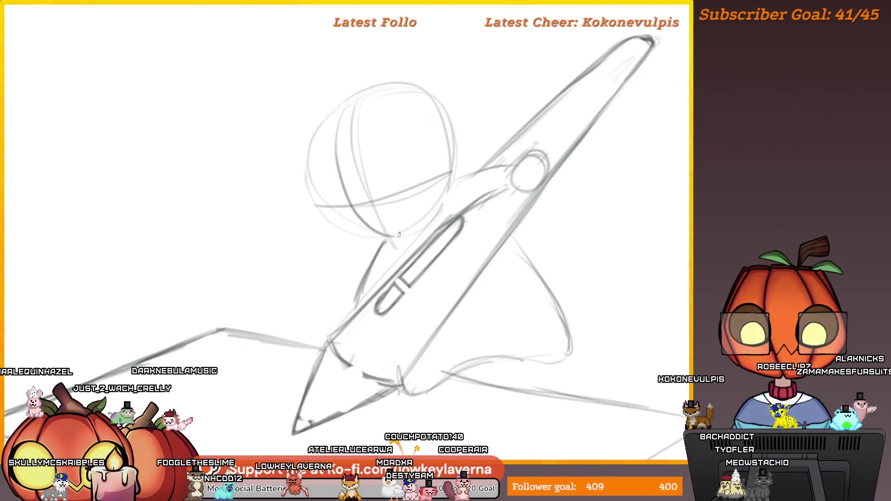
scroll(419, 178, "up", 4)
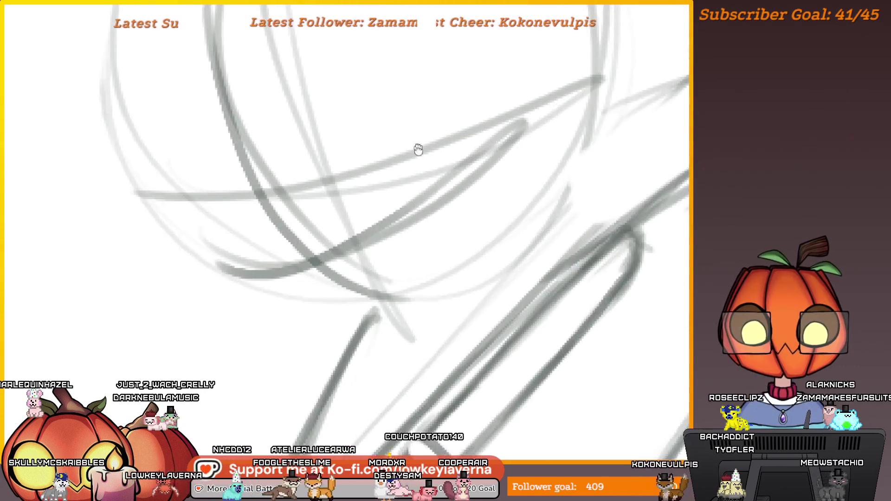
mouse_move(520, 234)
left_mouse_down()
mouse_move(365, 297)
mouse_move(515, 232)
left_mouse_up()
left_click_drag(404, 339, 539, 241)
scroll(366, 282, "down", 2)
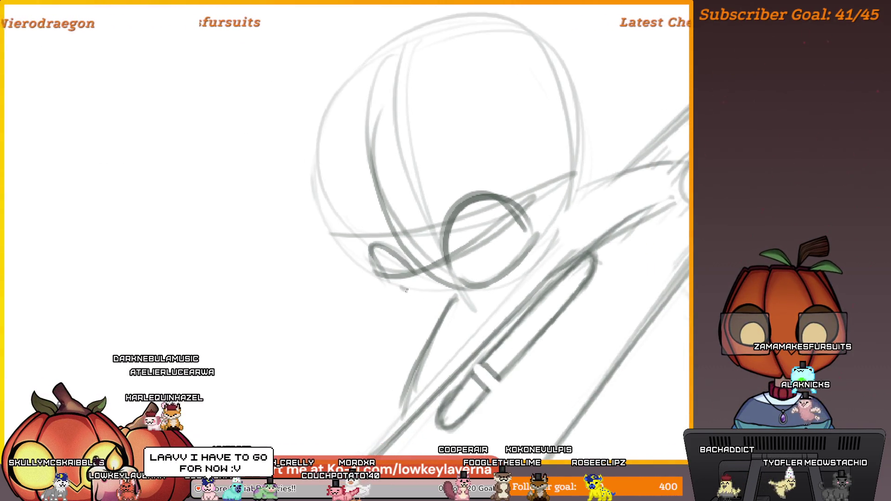
scroll(396, 288, "down", 3)
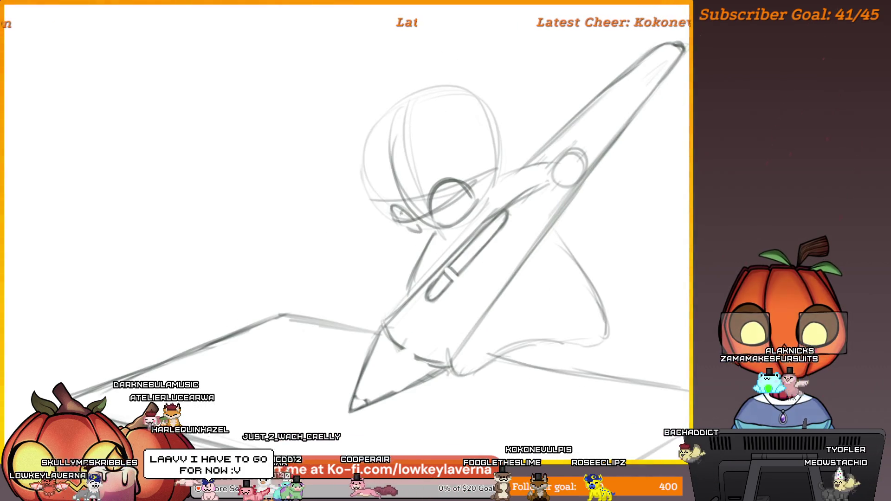
mouse_move(408, 201)
left_mouse_down()
mouse_move(385, 215)
mouse_move(436, 214)
mouse_move(441, 226)
left_mouse_up()
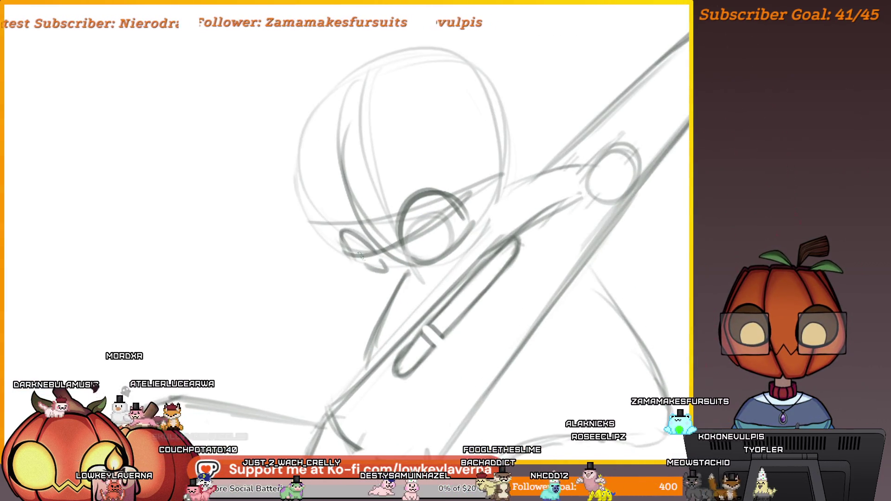
scroll(453, 228, "down", 5)
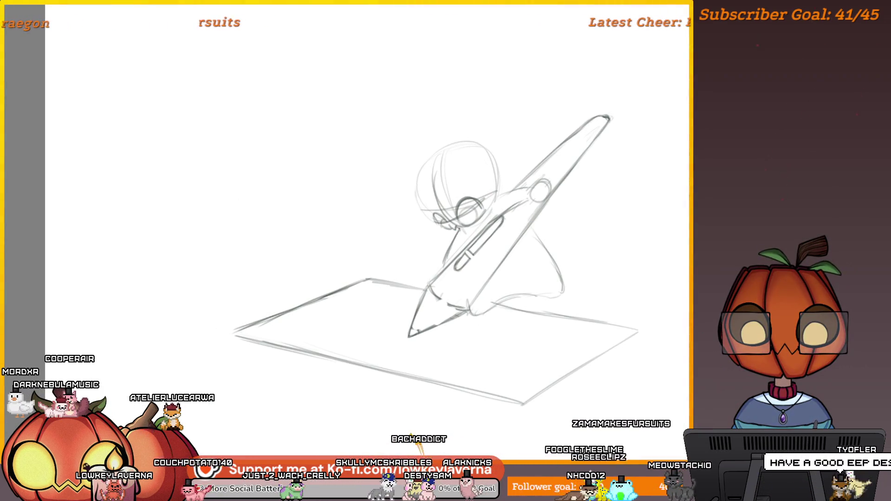
key("m")
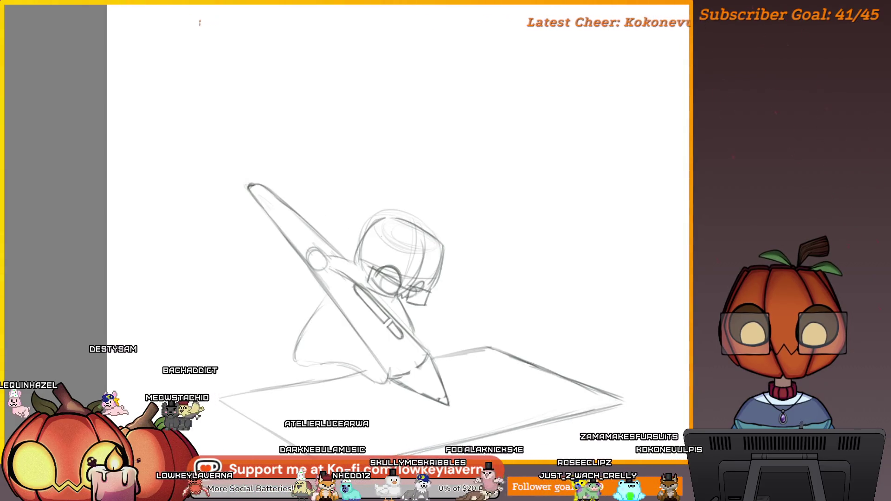
- Sketch a small arc tuft above the chibi's head, faint arm and torso strokes, and a lower-left foot
mouse_move(435, 236)
left_mouse_down()
mouse_move(517, 189)
mouse_move(589, 175)
mouse_move(528, 173)
left_mouse_up()
mouse_move(474, 123)
left_mouse_down()
mouse_move(458, 173)
mouse_move(446, 146)
mouse_move(461, 140)
left_mouse_up()
mouse_move(520, 128)
left_mouse_down()
mouse_move(496, 173)
mouse_move(479, 92)
left_mouse_up()
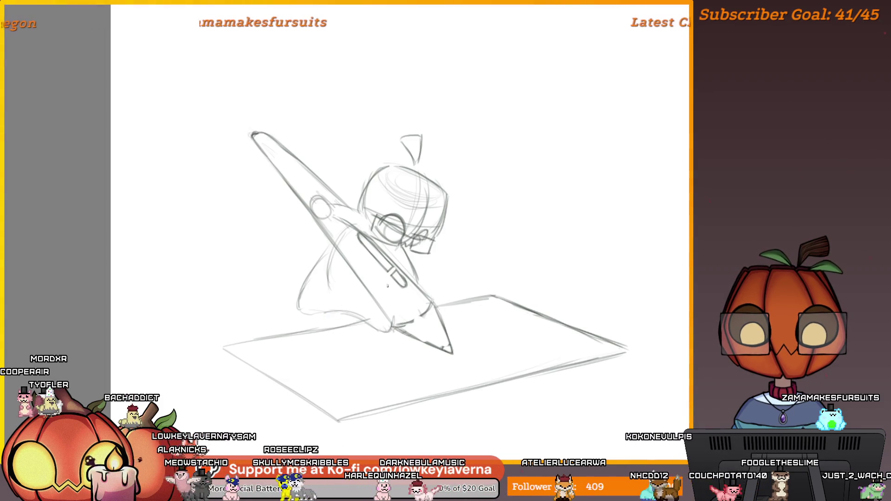
scroll(388, 288, "down", 1)
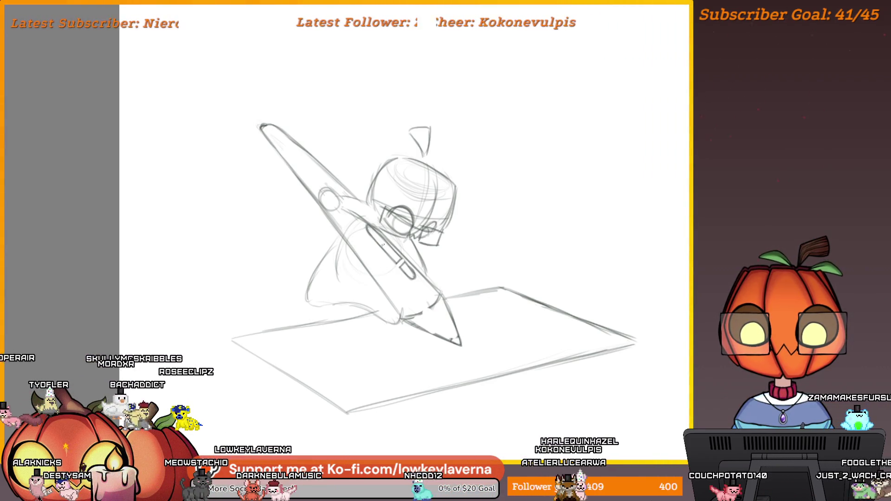
left_click_drag(365, 267, 377, 271)
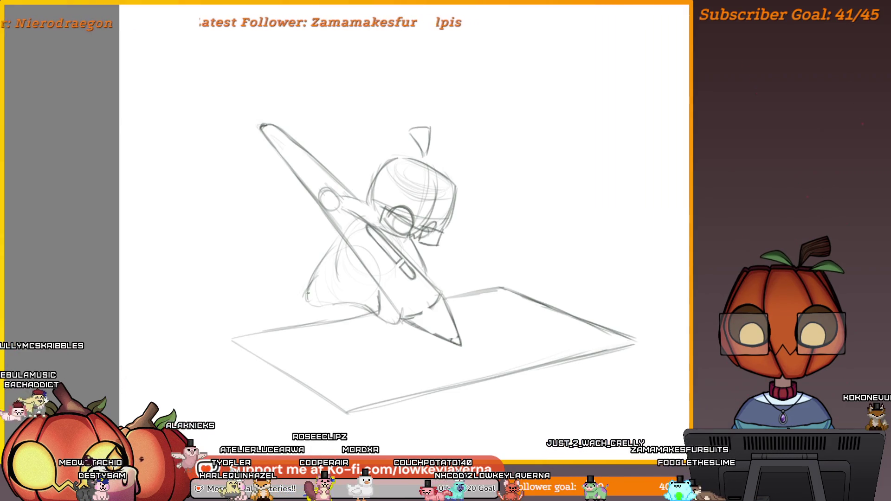
left_click_drag(305, 306, 293, 311)
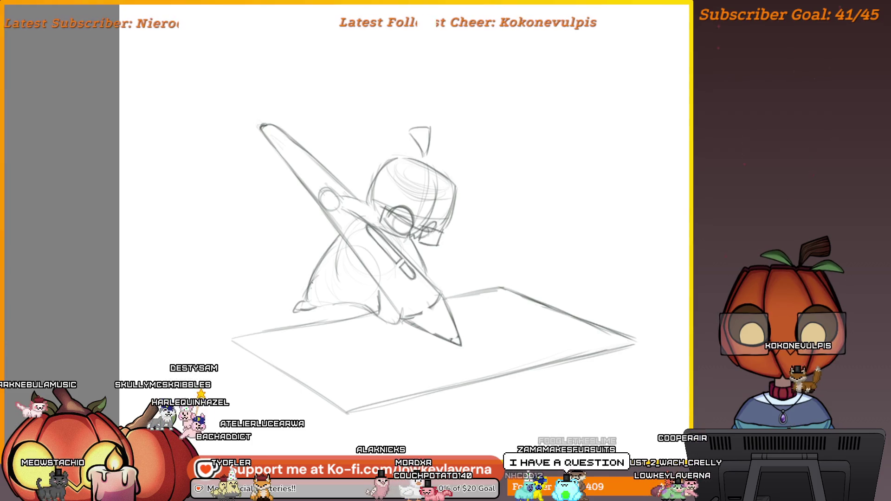
left_click_drag(389, 277, 398, 273)
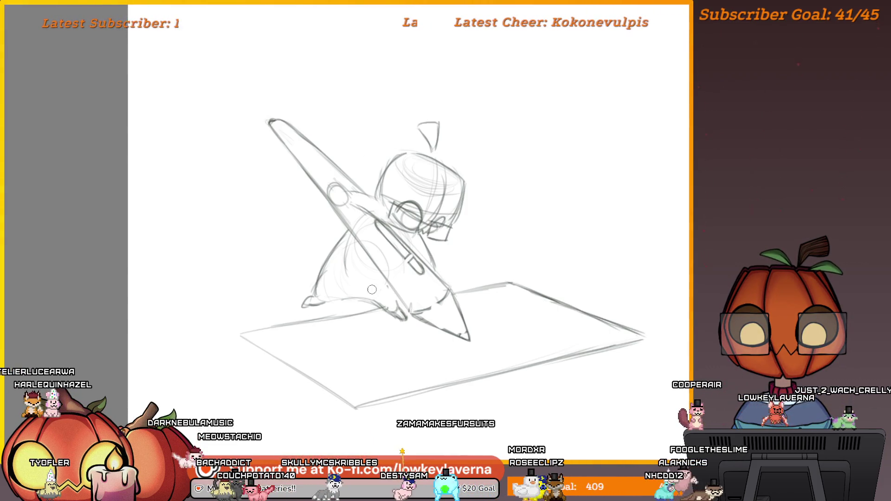
left_click_drag(359, 276, 380, 286)
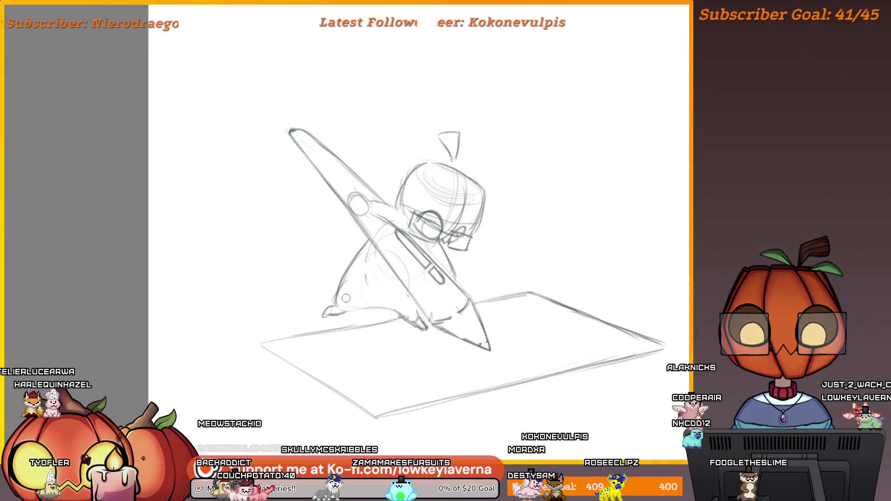
scroll(470, 237, "right", 2)
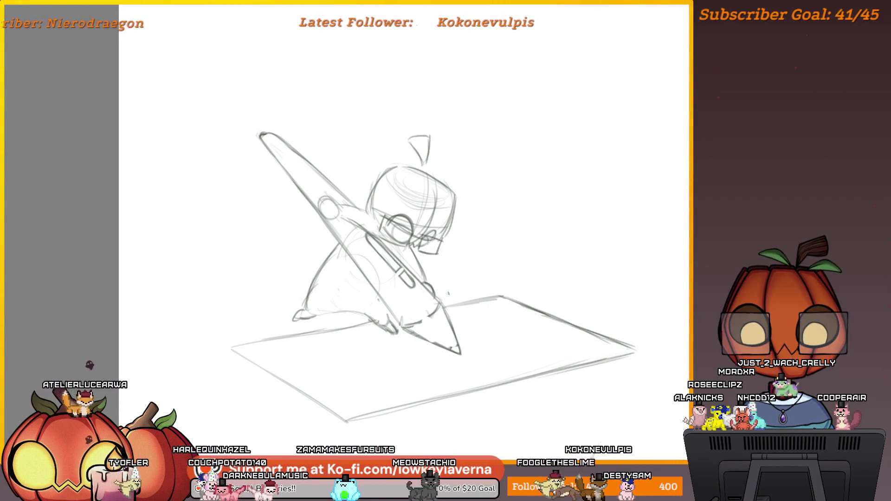
scroll(502, 284, "down", 2)
scroll(502, 284, "down", 1)
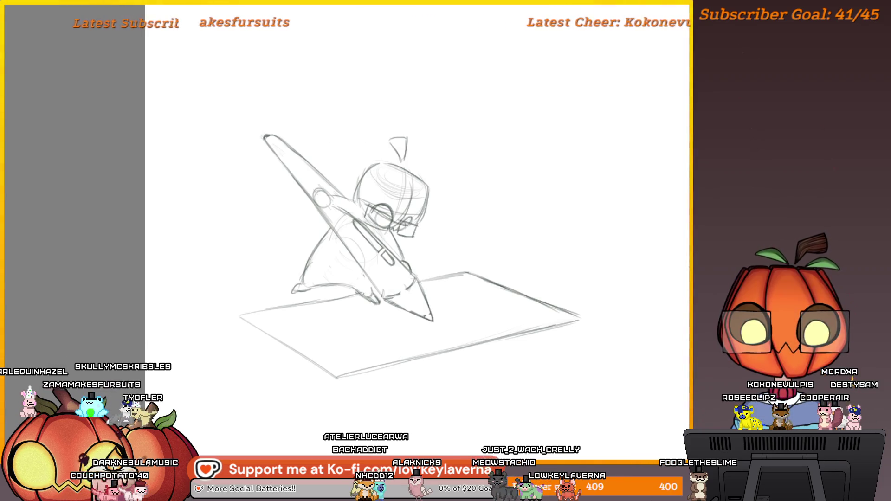
left_click_drag(382, 224, 496, 235)
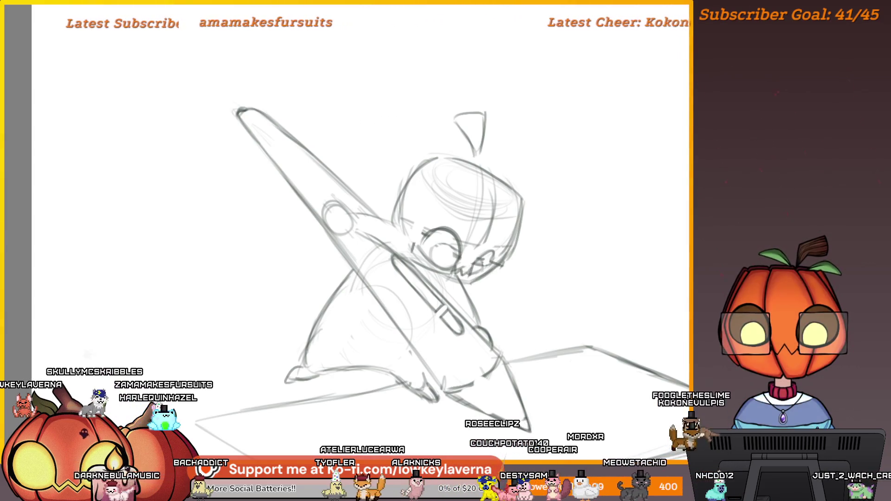
scroll(513, 237, "down", 3)
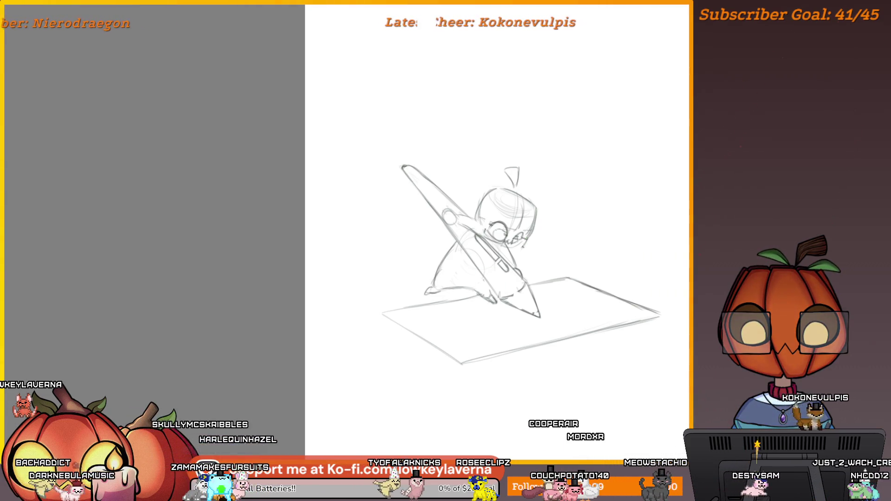
key("m")
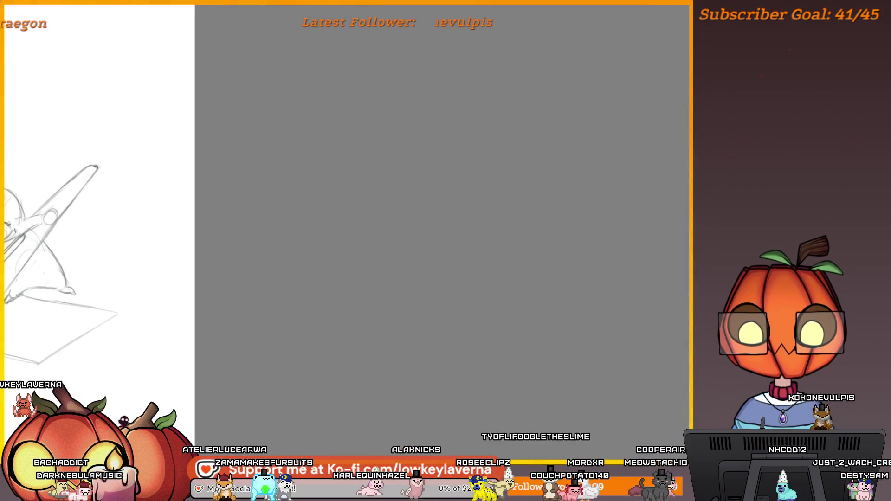
left_click_drag(75, 210, 328, 169)
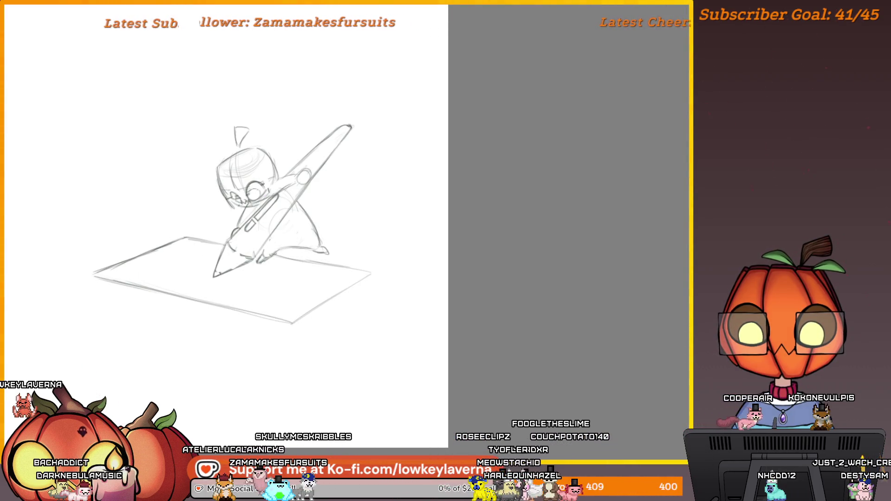
scroll(278, 223, "left", 5)
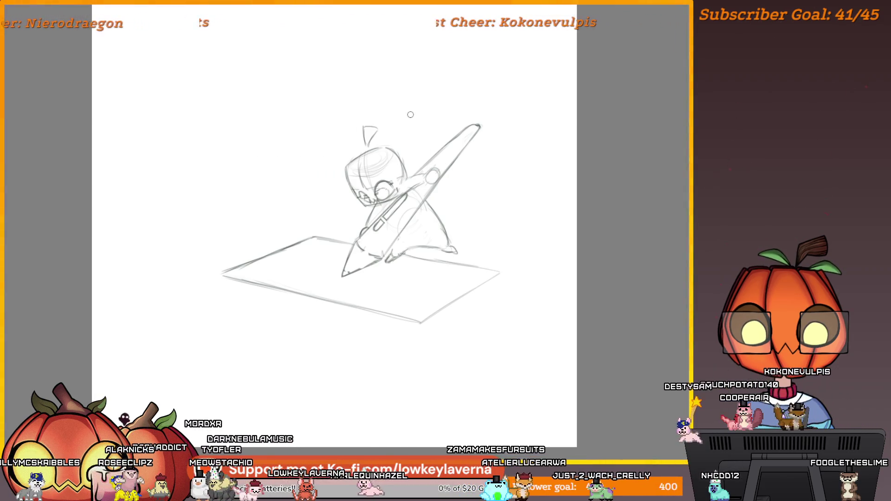
scroll(423, 148, "up", 5)
left_click_drag(422, 149, 453, 205)
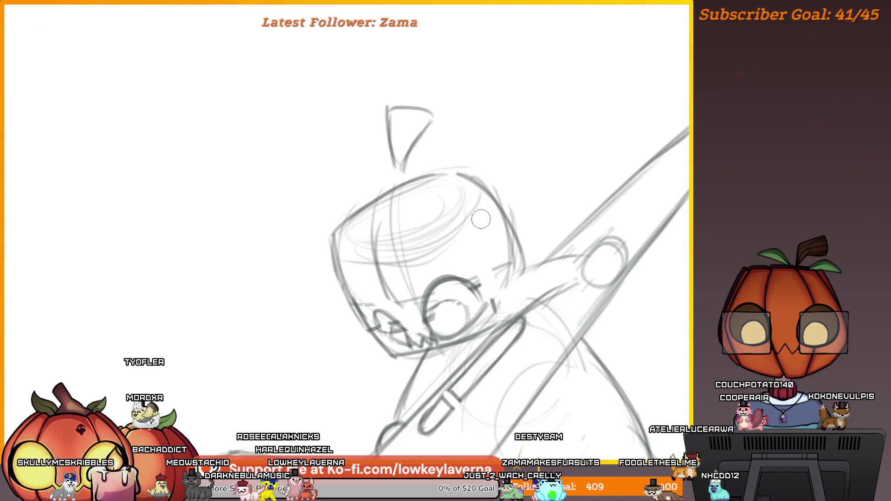
scroll(406, 253, "down", 3)
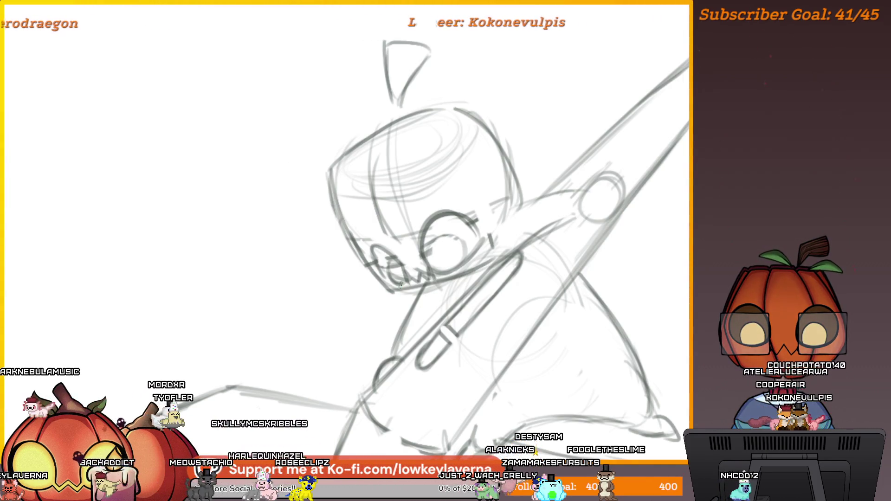
scroll(427, 145, "up", 4)
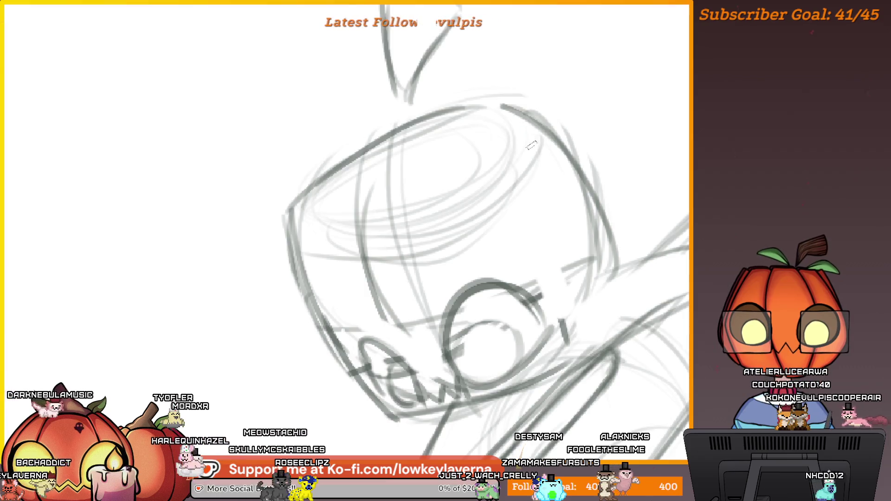
scroll(467, 187, "down", 5)
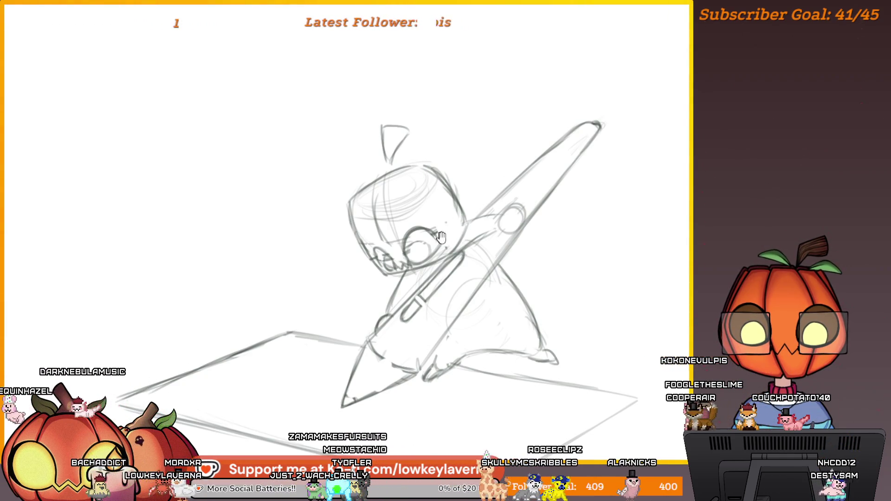
- Undo the round eye and closed-eye arc strokes, then erase part of the head's left outline
left_click_drag(441, 237, 460, 230)
key("ctrl+z")
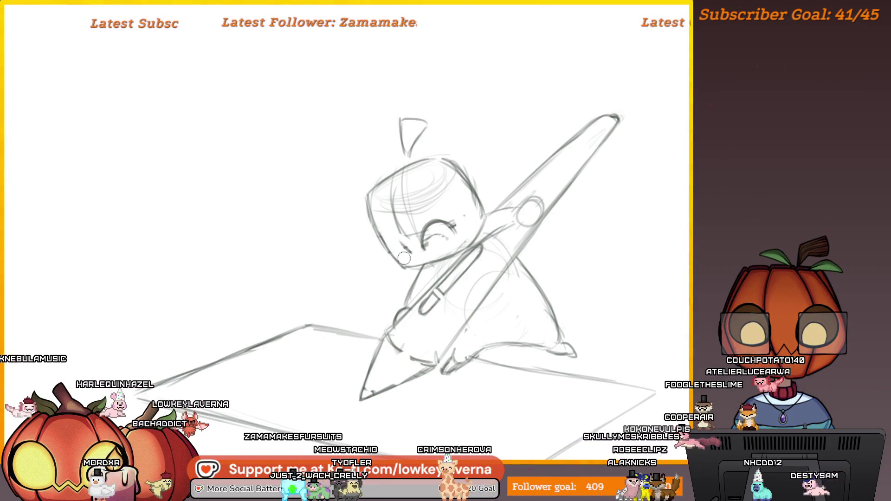
key("ctrl+z")
left_click_drag(420, 205, 395, 219)
left_click_drag(343, 202, 361, 262)
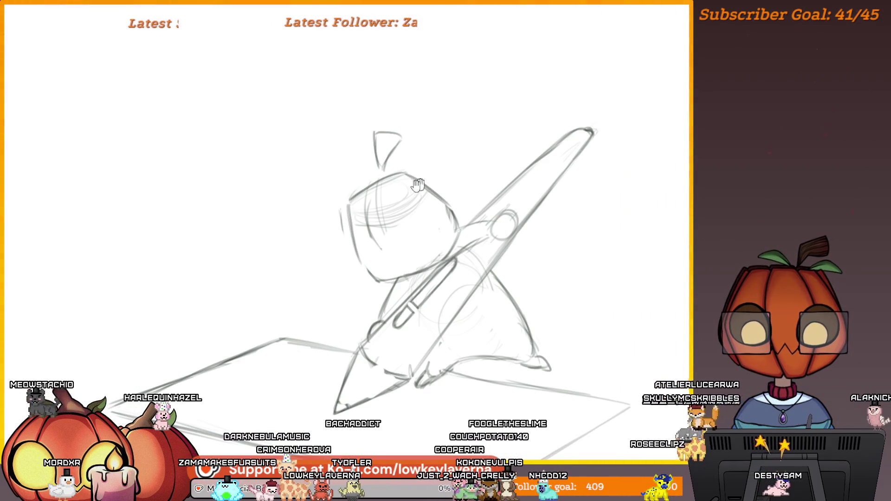
- Draw new curved strokes inside the top of the chibi's head
left_click_drag(425, 180, 430, 189)
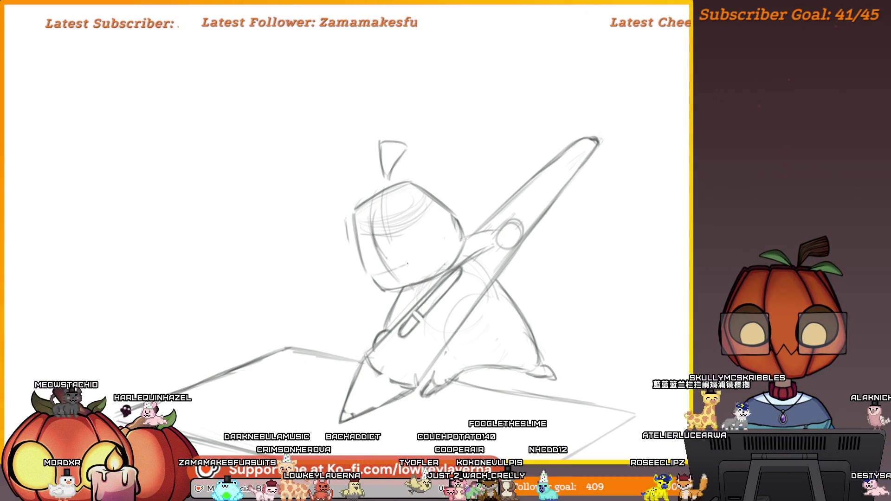
scroll(461, 240, "down", 3)
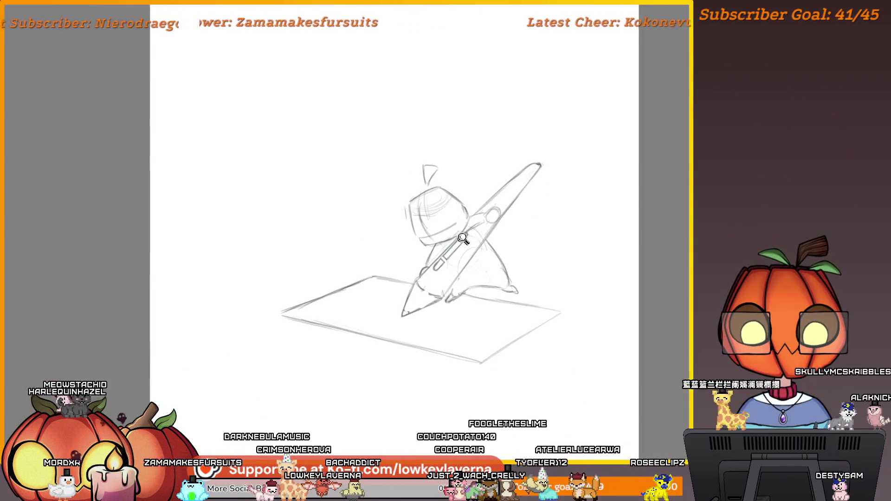
scroll(463, 194, "up", 2)
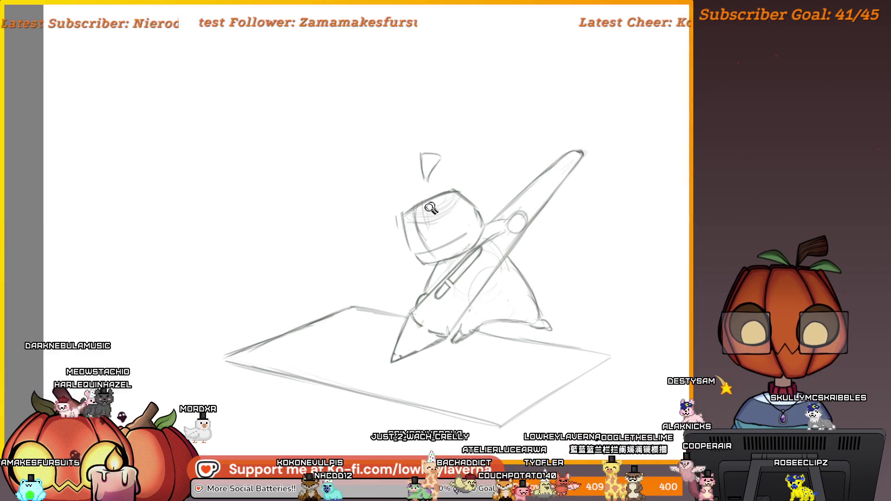
scroll(423, 209, "up", 2)
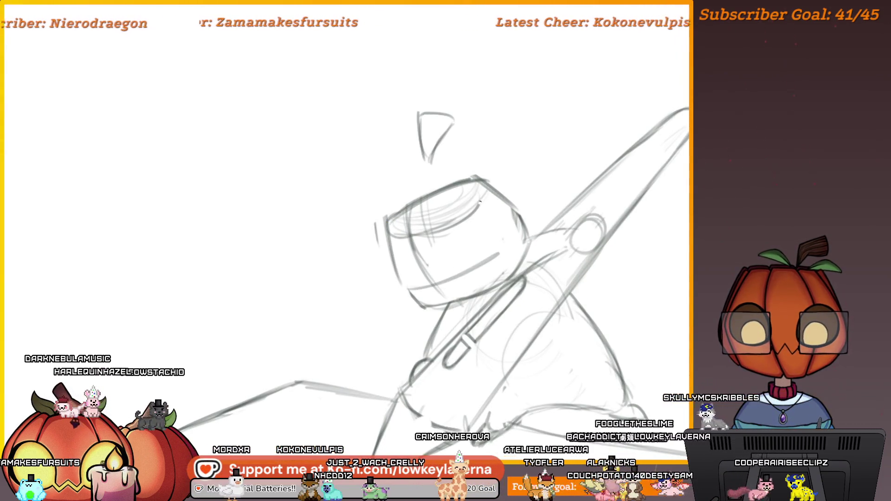
left_click_drag(491, 195, 444, 208)
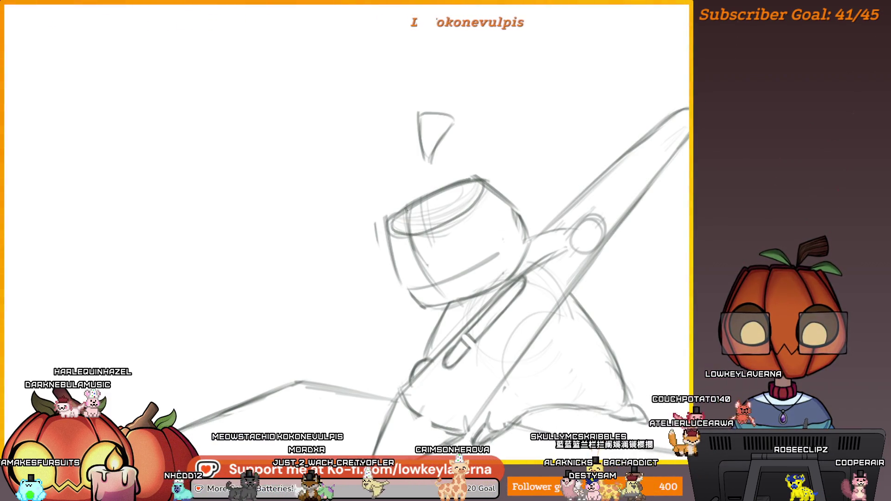
scroll(529, 163, "down", 2)
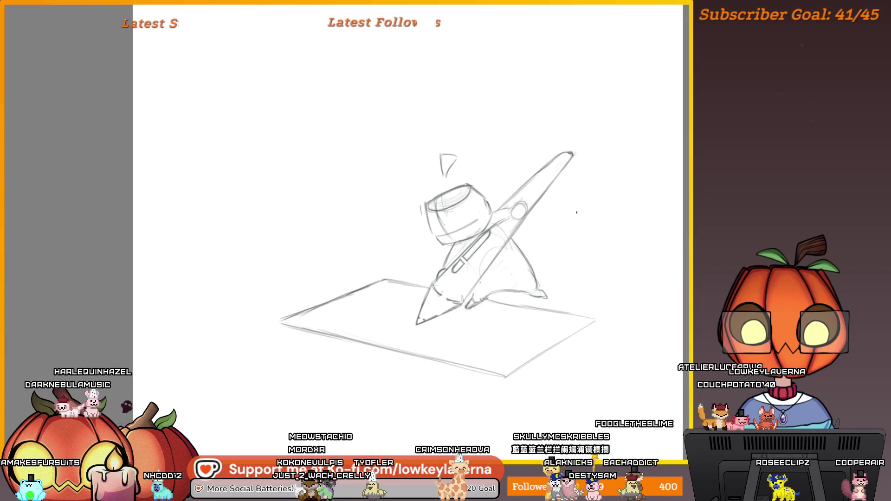
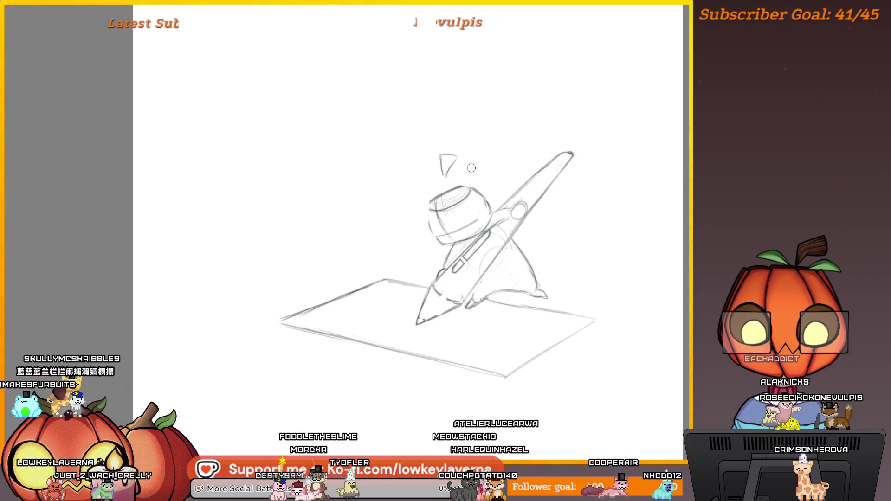
- Erase the old eye lines and hatching on the head and redraw its left contour
scroll(471, 168, "up", 4)
mouse_move(455, 209)
left_mouse_down()
mouse_move(428, 223)
mouse_move(501, 223)
left_mouse_up()
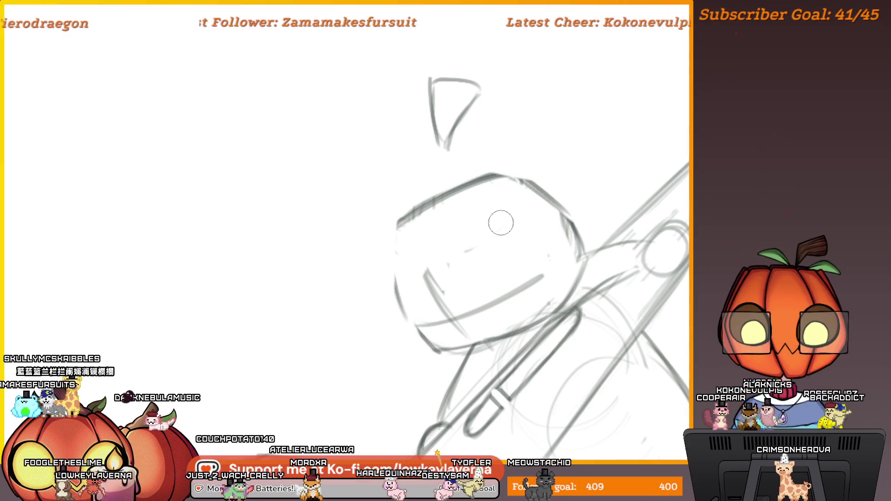
left_click_drag(397, 219, 391, 260)
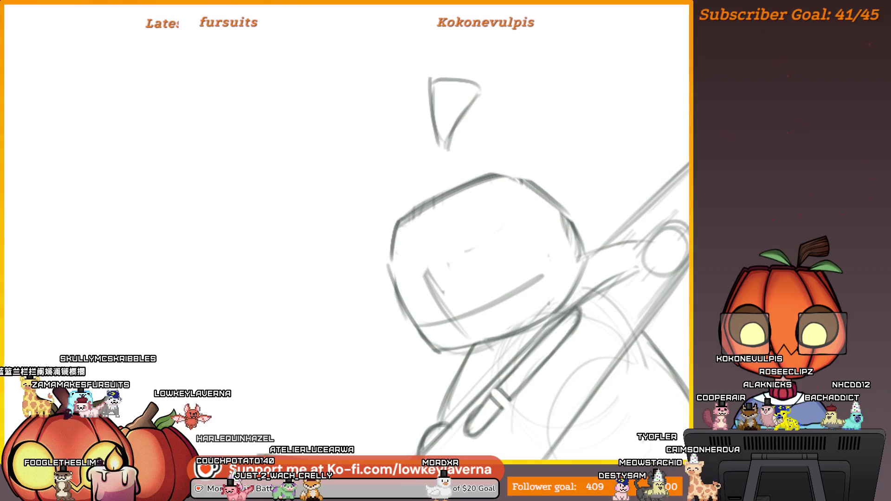
- Reframe the sketch and zoom out to see the whole drawing
left_click_drag(537, 184, 532, 195)
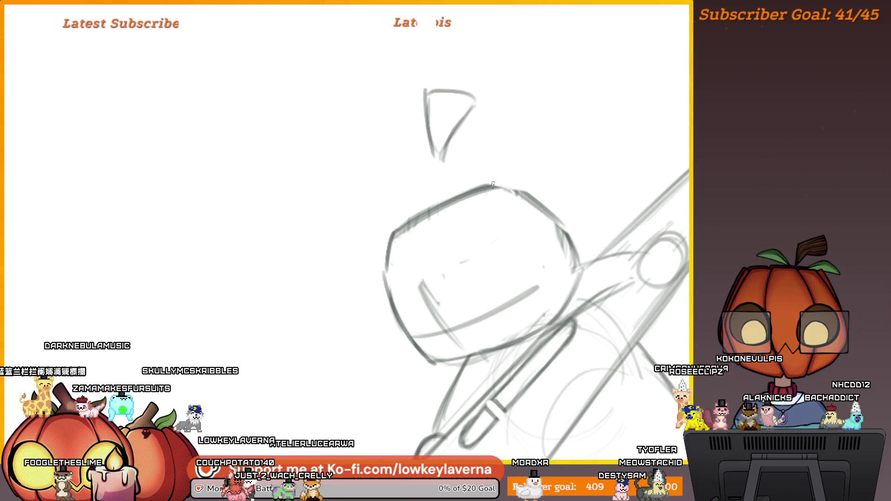
scroll(526, 194, "down", 2)
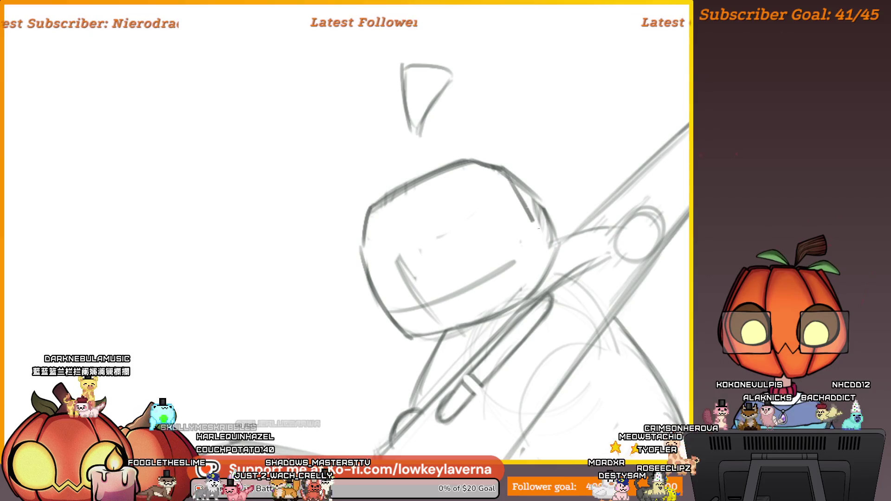
scroll(526, 194, "down", 2)
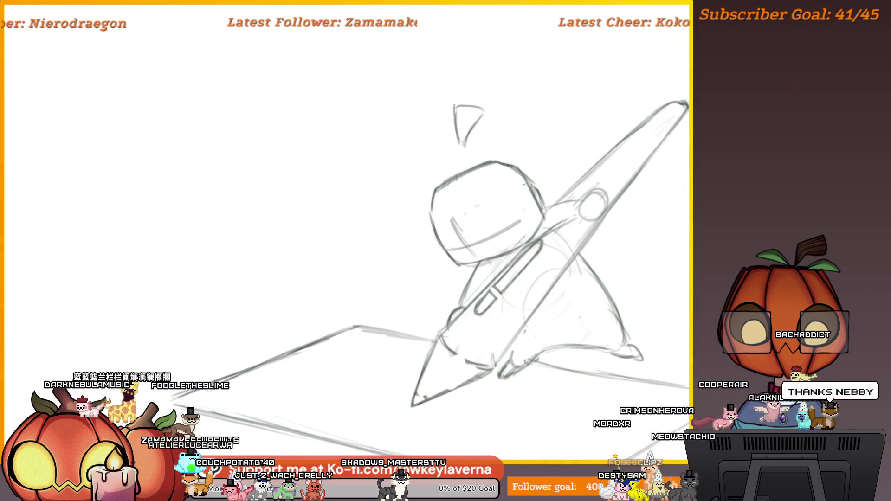
mouse_move(555, 147)
left_mouse_down()
mouse_move(533, 165)
mouse_move(520, 153)
left_mouse_up()
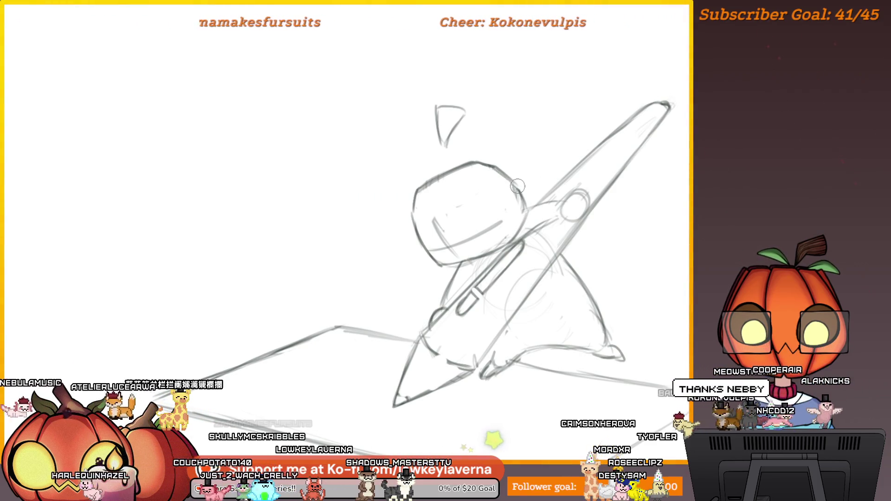
left_click_drag(489, 179, 517, 214)
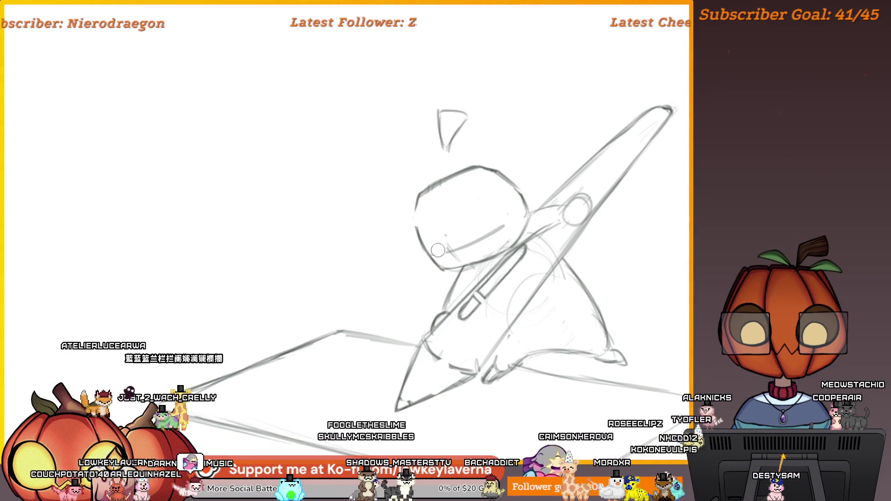
left_click_drag(497, 233, 513, 216)
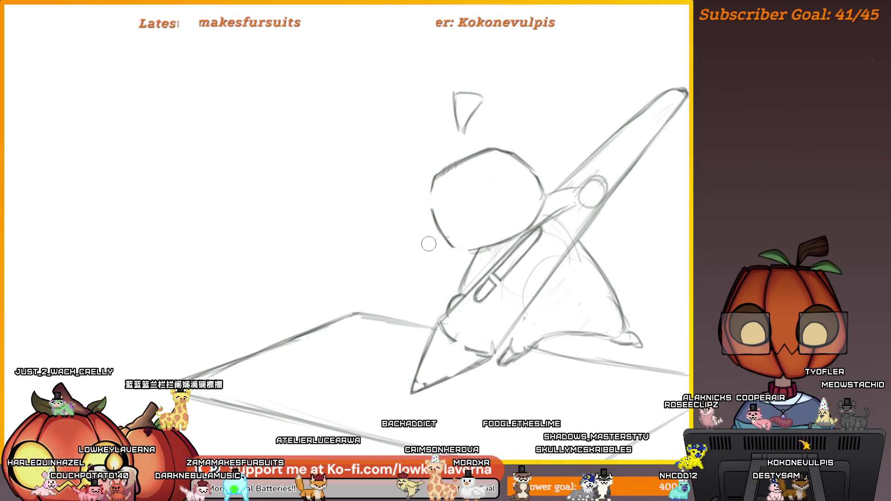
key("ctrl+space")
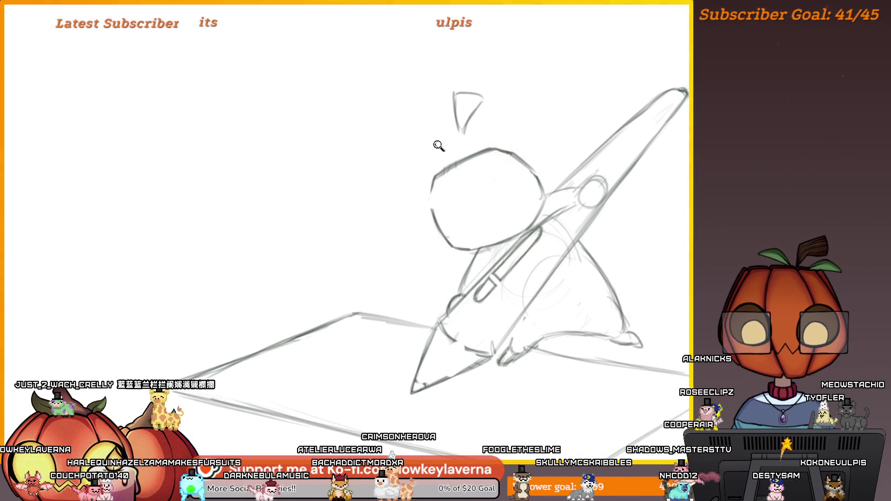
left_click(440, 149, "alt")
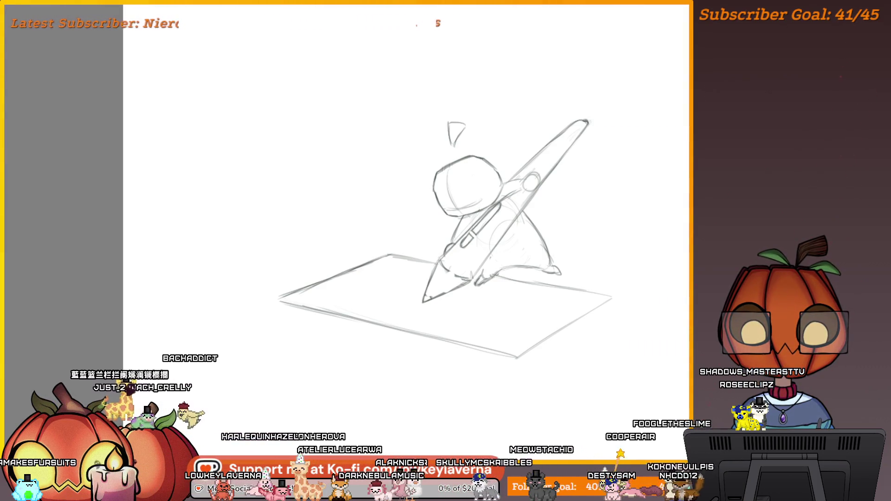
- Zoom in and center the view on the chibi's face
left_click_drag(472, 172, 472, 180)
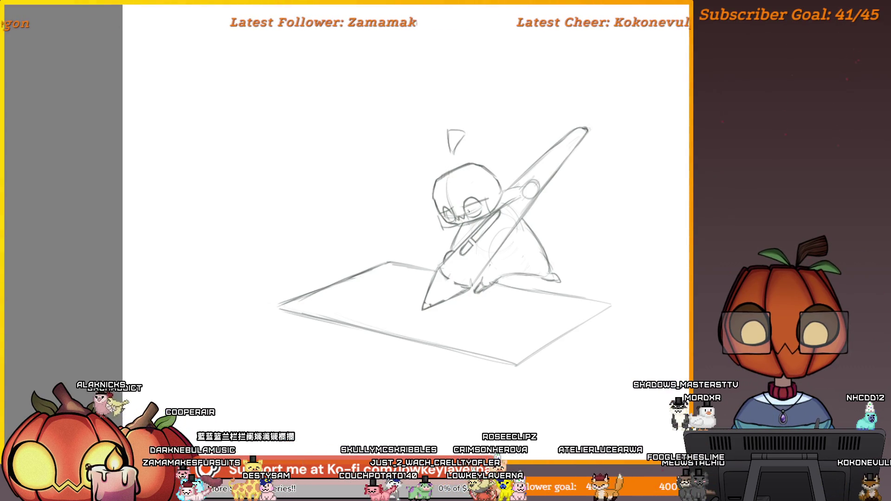
left_click_drag(591, 191, 573, 202)
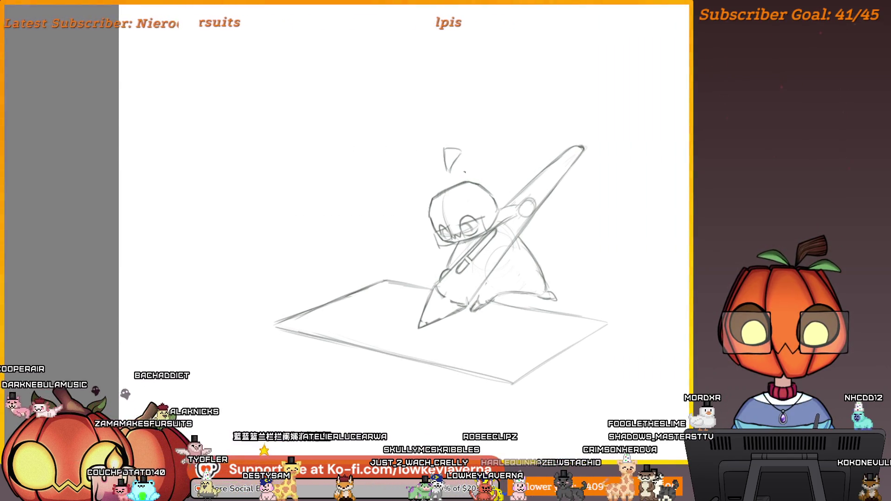
left_click(513, 132)
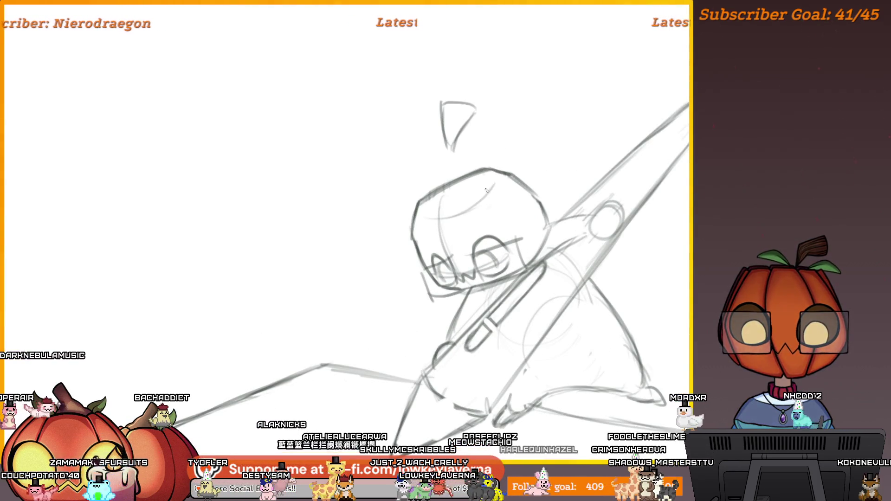
left_click_drag(499, 176, 490, 184)
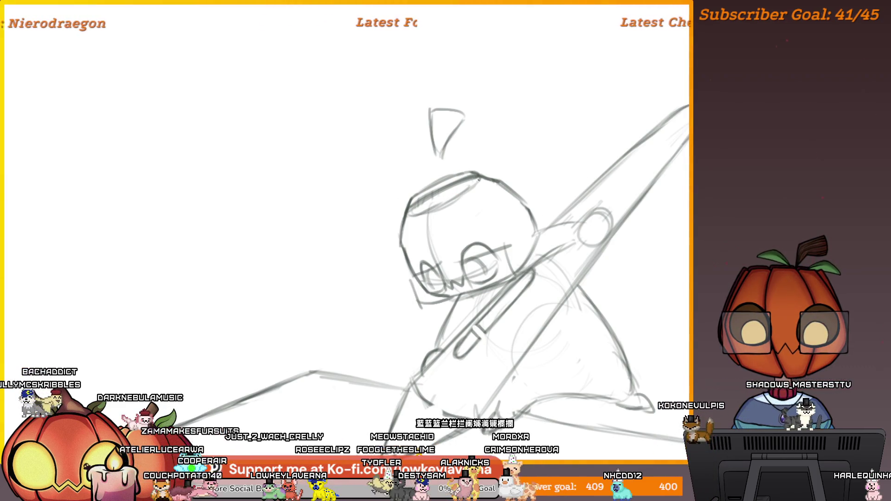
- Draw a curved stroke arcing across the top of the head
scroll(503, 160, "down", 3)
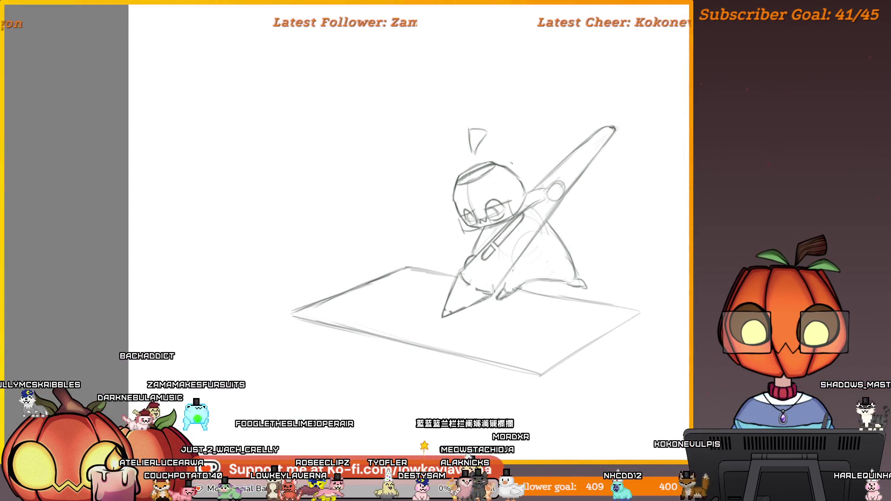
scroll(515, 134, "up", 2)
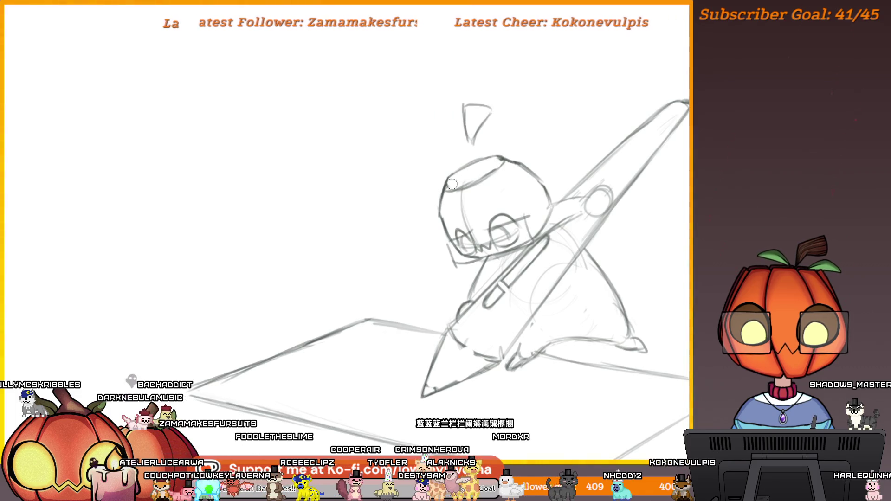
scroll(543, 141, "down", 4)
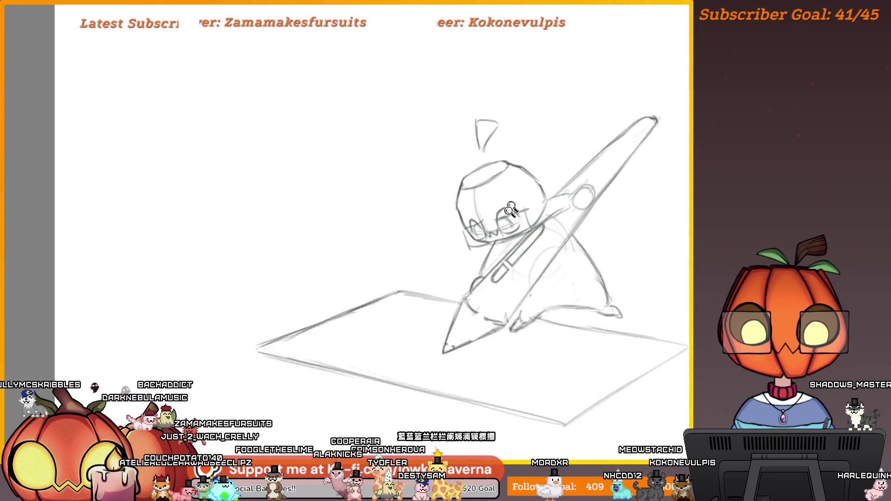
scroll(469, 178, "up", 3)
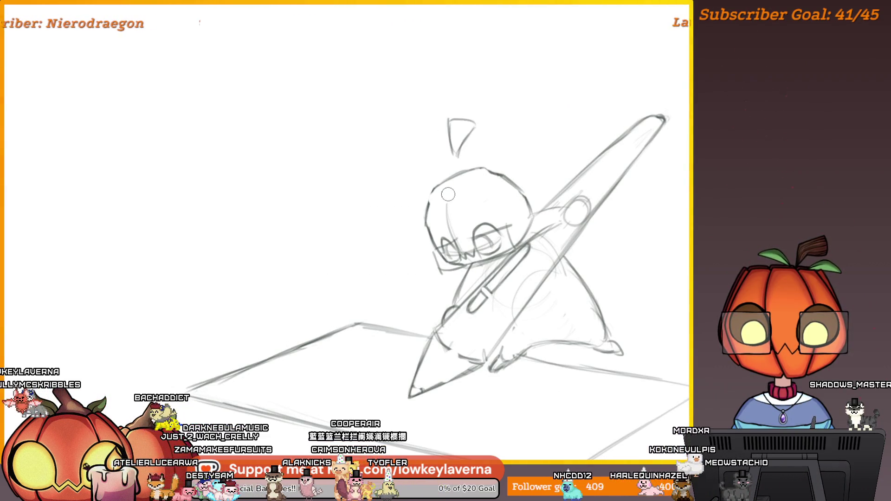
left_click_drag(429, 201, 528, 195)
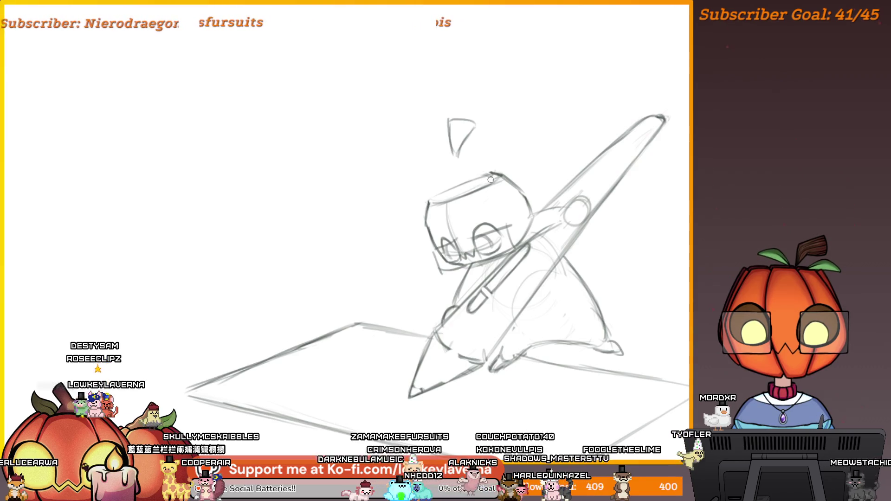
scroll(520, 176, "down", 3)
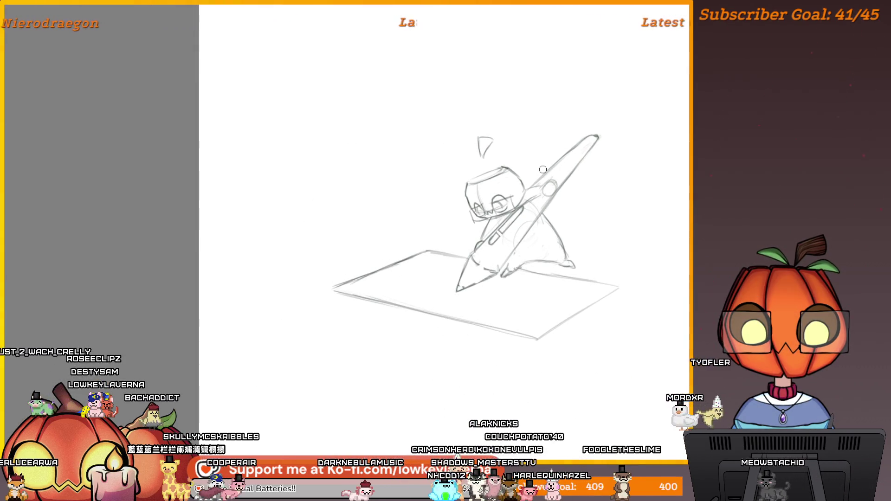
- Pan and zoom around the sketch to review the glasses and head band
scroll(507, 177, "up", 3)
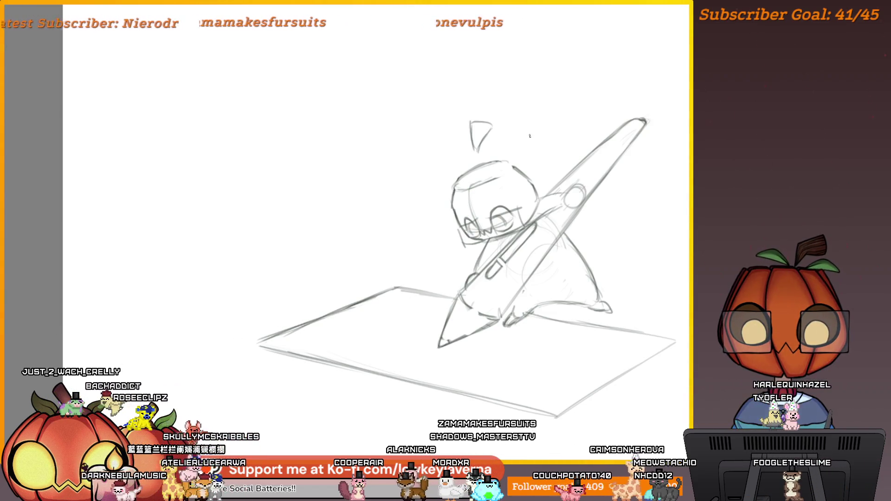
left_click_drag(530, 136, 519, 133)
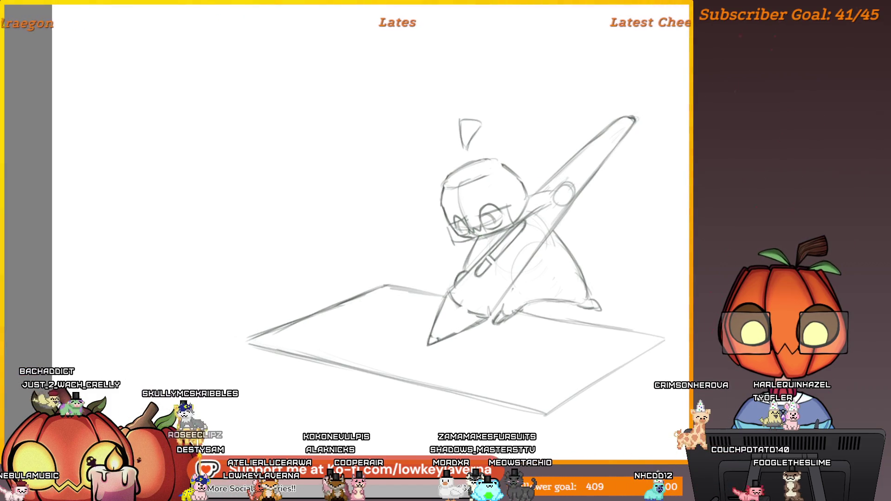
left_click_drag(482, 172, 495, 196)
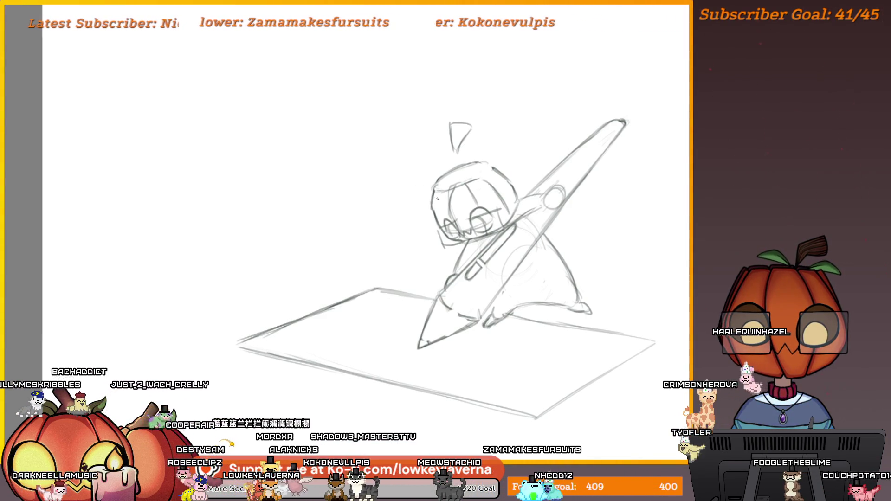
left_click_drag(499, 138, 517, 149)
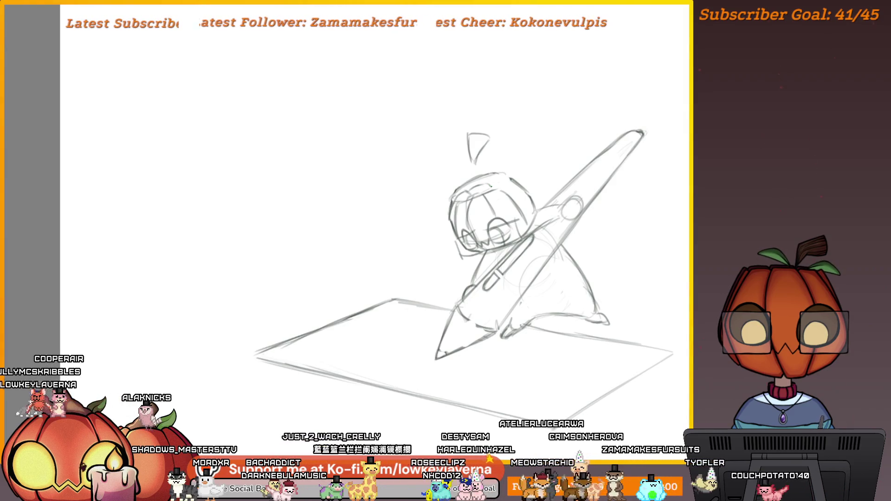
left_click_drag(526, 171, 508, 161)
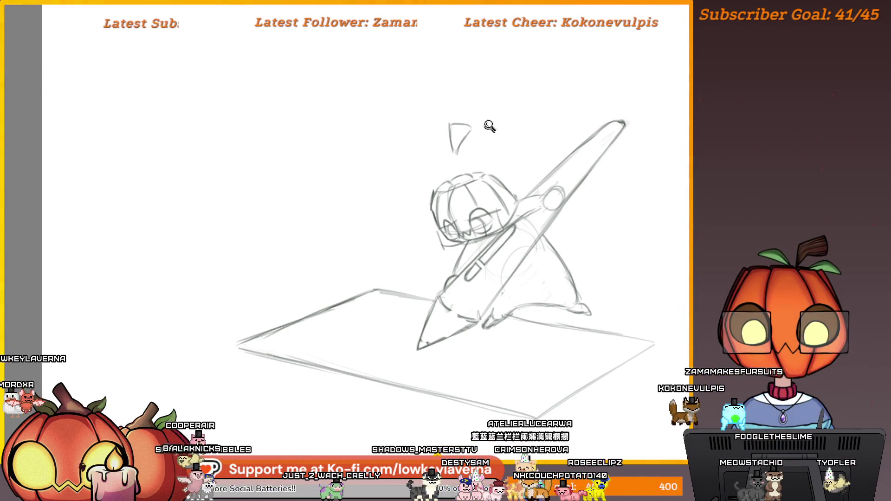
scroll(488, 131, "down", 2)
scroll(518, 146, "up", 2)
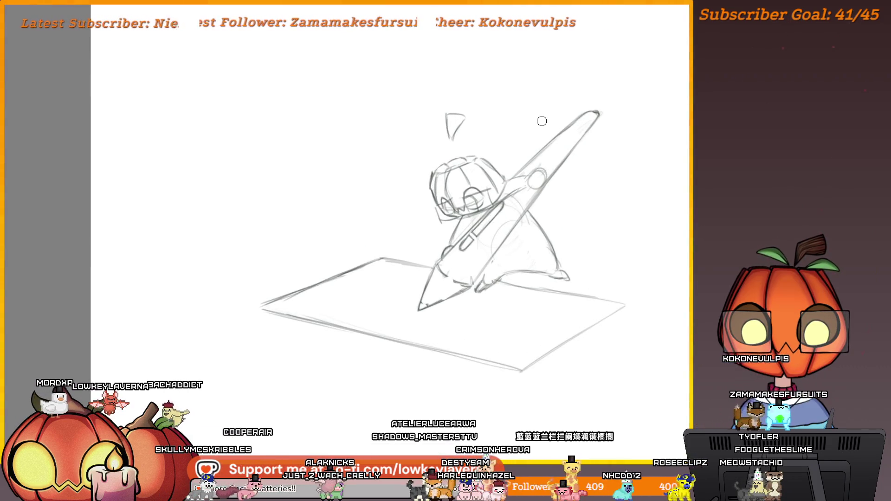
- Mirror the canvas, then lasso the head and enlarge it slightly, tilting it clockwise
key("m")
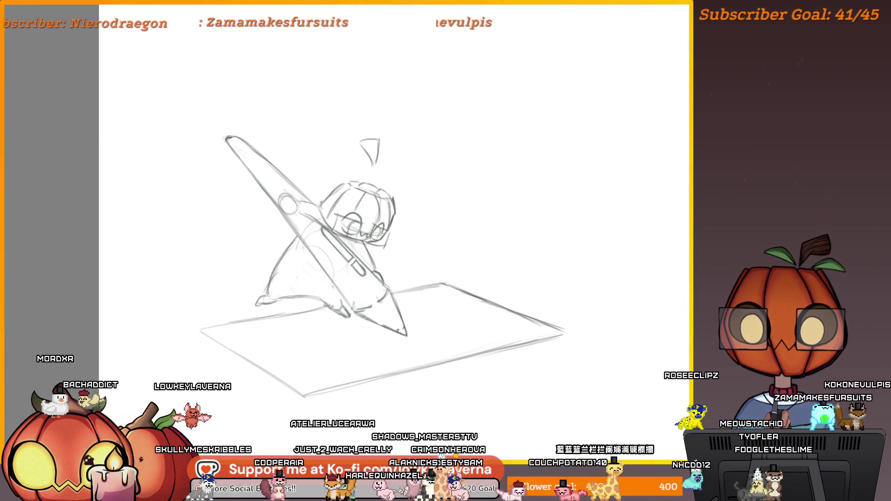
left_click_drag(378, 214, 398, 199)
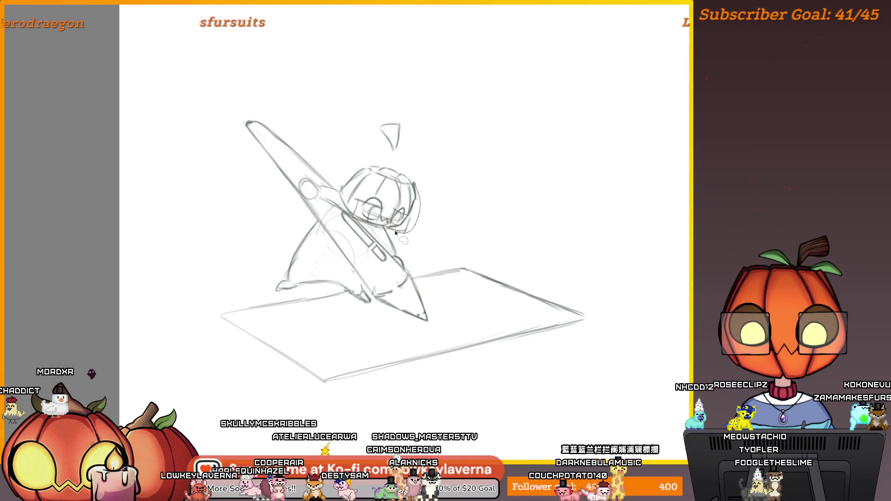
left_click_drag(341, 198, 415, 182)
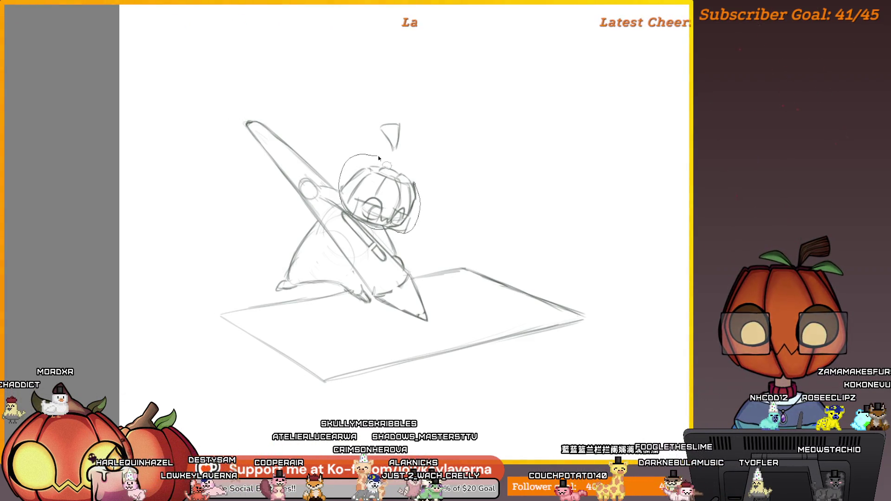
key("ctrl+t")
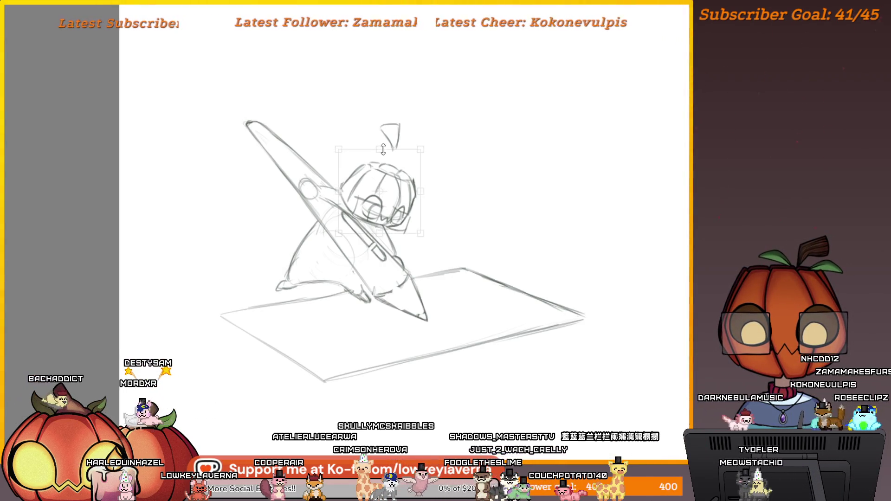
left_click_drag(420, 150, 429, 148)
left_click_drag(382, 188, 347, 183)
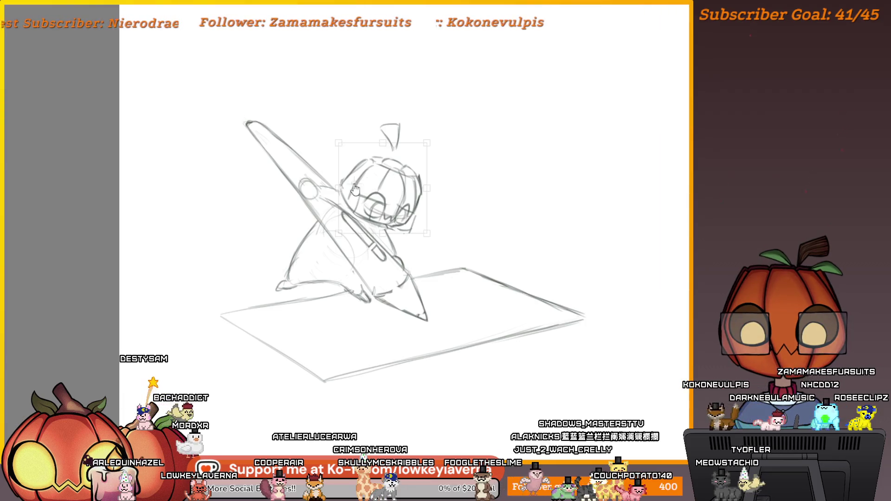
left_click_drag(448, 107, 425, 142)
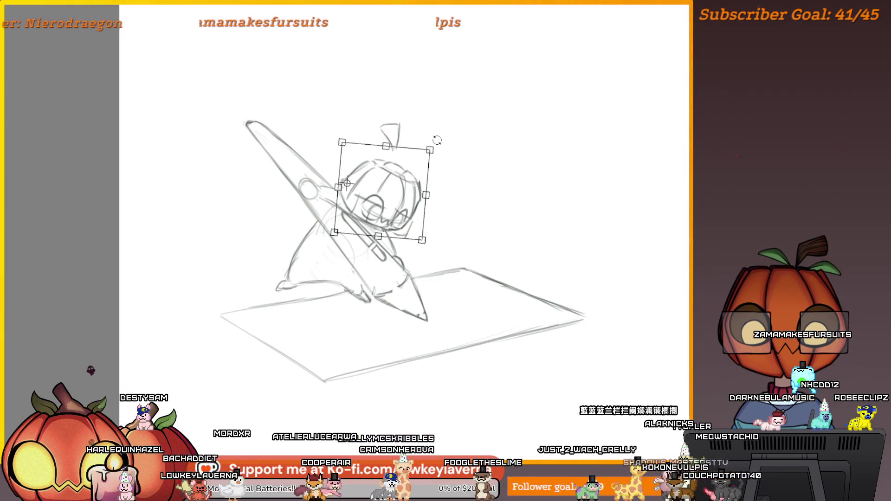
key("Return")
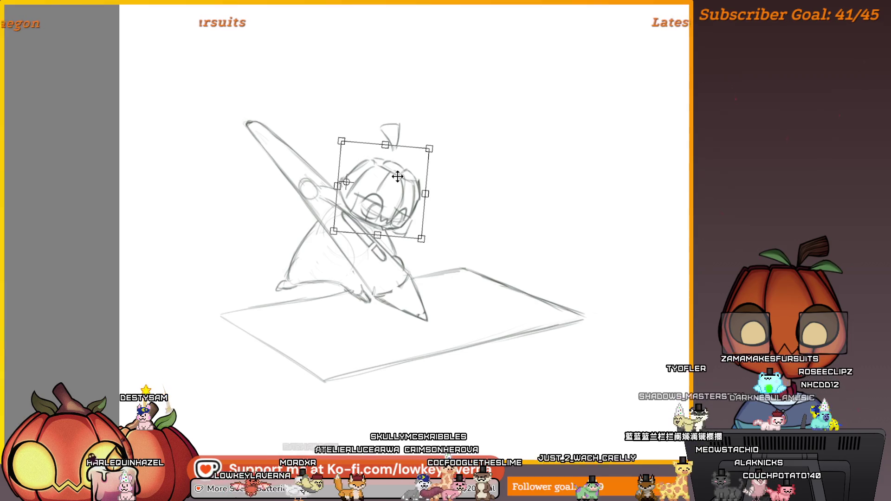
- Rotate the sprout a few degrees counterclockwise and add two hair strands beside it
key("Return")
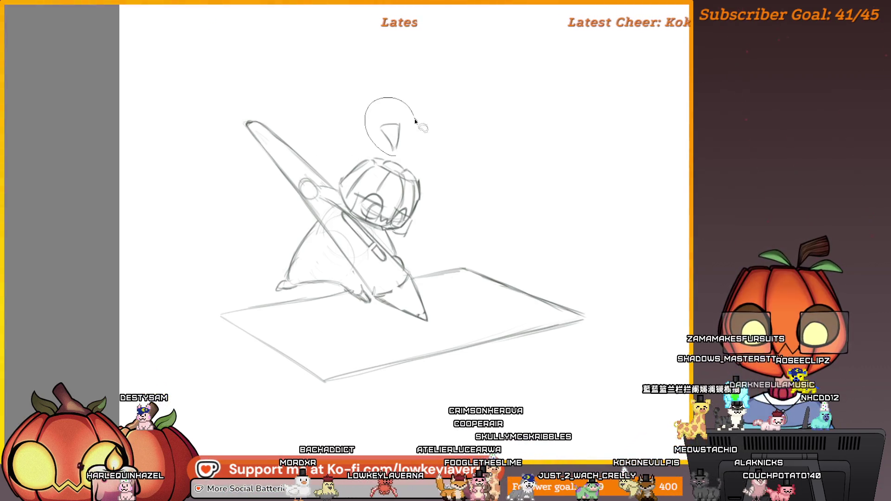
key("ctrl+t")
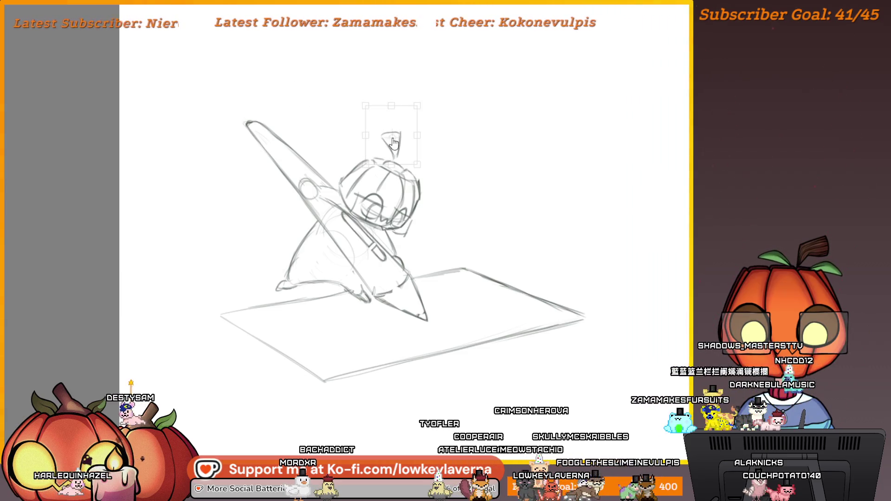
left_click_drag(423, 83, 417, 79)
key("Return")
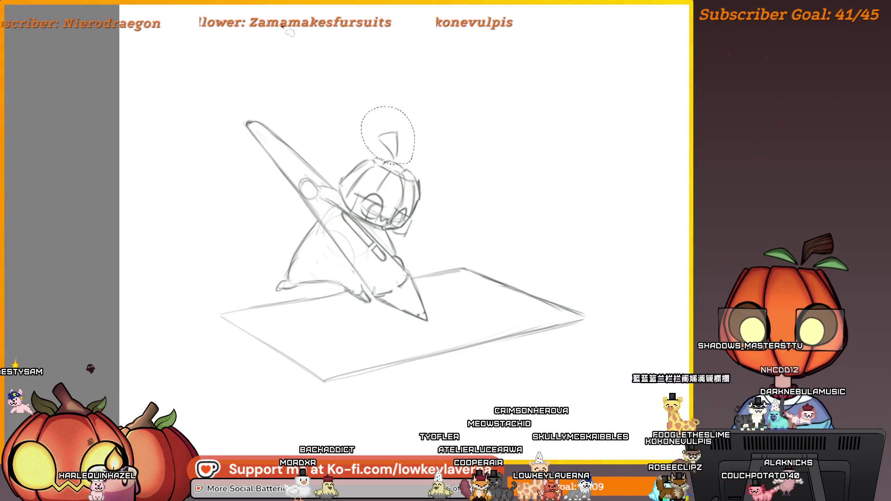
left_click_drag(368, 147, 402, 156)
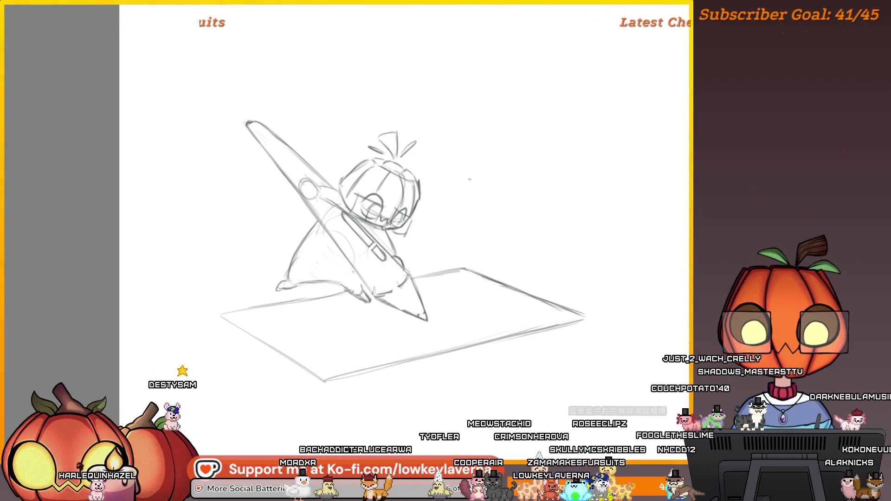
mouse_move(460, 251)
left_mouse_down()
mouse_move(478, 256)
mouse_move(441, 256)
left_mouse_up()
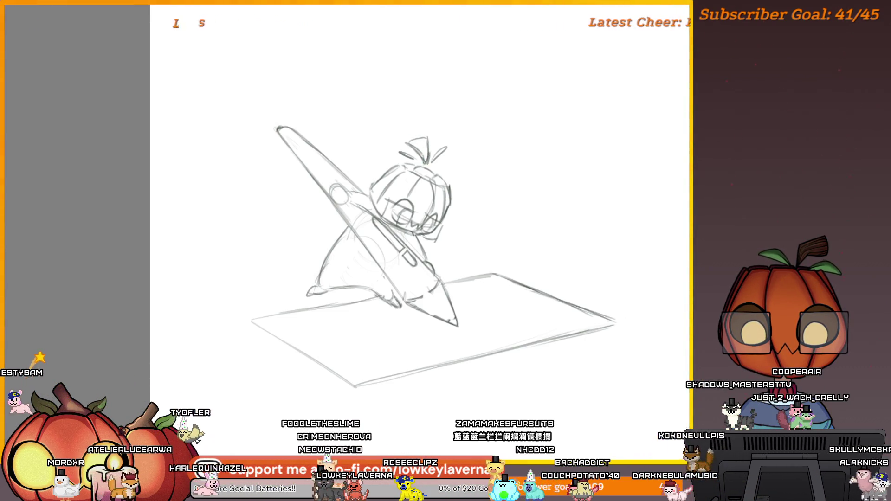
- Add a stroke to the hair tuft, nudge the leaf up-right, and flip the view
mouse_move(430, 163)
left_mouse_down()
mouse_move(420, 128)
mouse_move(406, 140)
left_mouse_up()
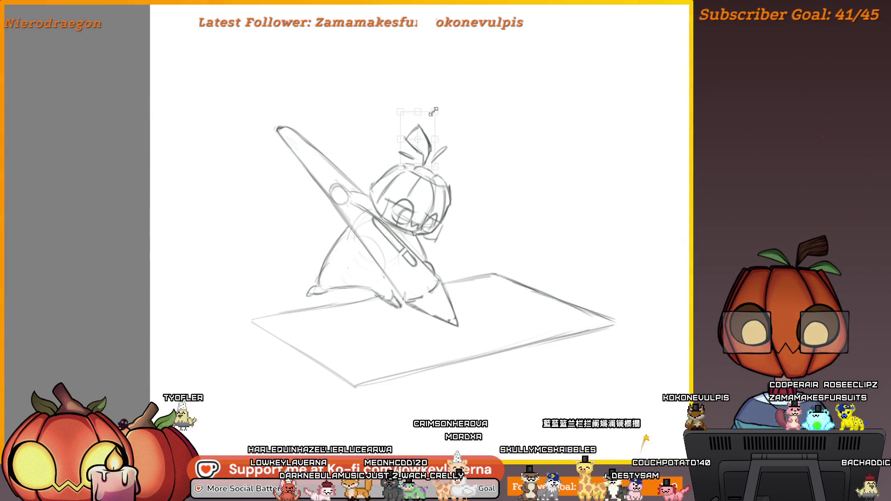
left_click_drag(417, 146, 419, 143)
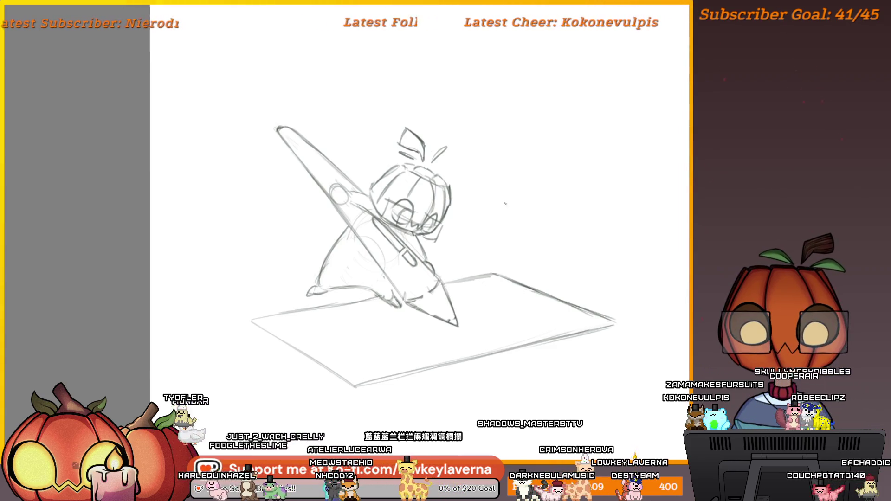
key("m")
mouse_move(219, 305)
left_mouse_down()
mouse_move(456, 262)
mouse_move(495, 293)
left_mouse_up()
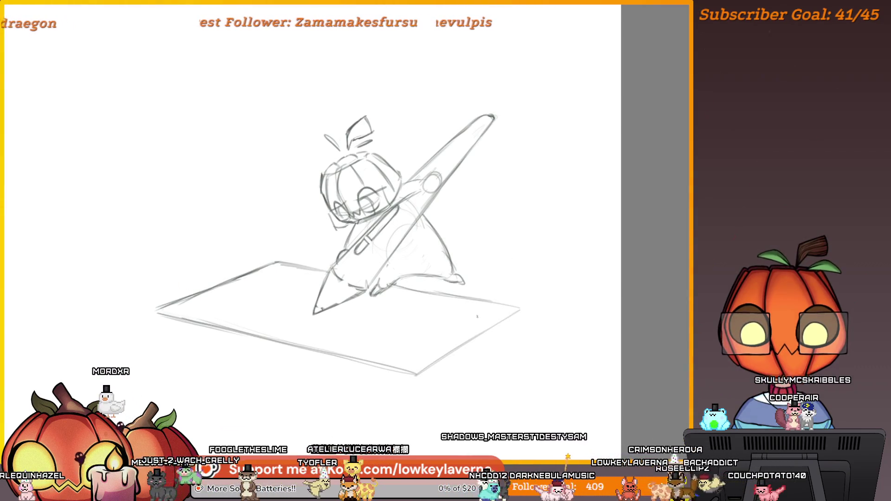
left_click_drag(396, 309, 426, 320)
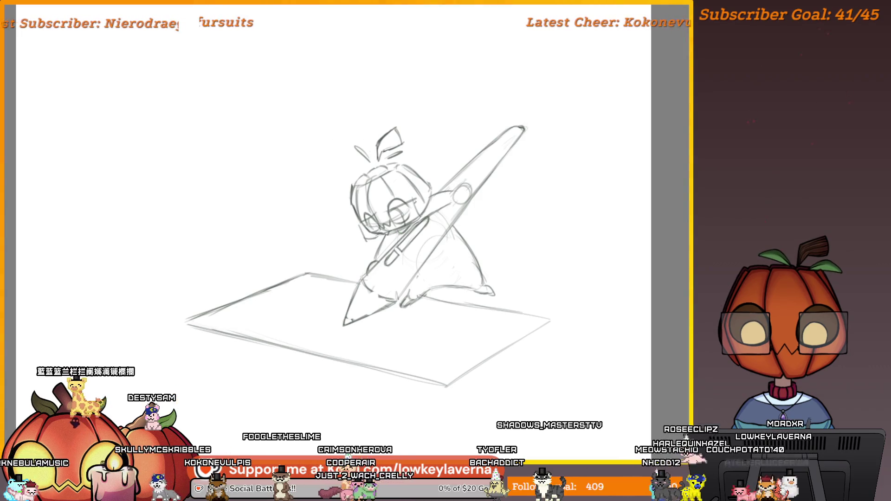
left_click_drag(402, 283, 405, 292)
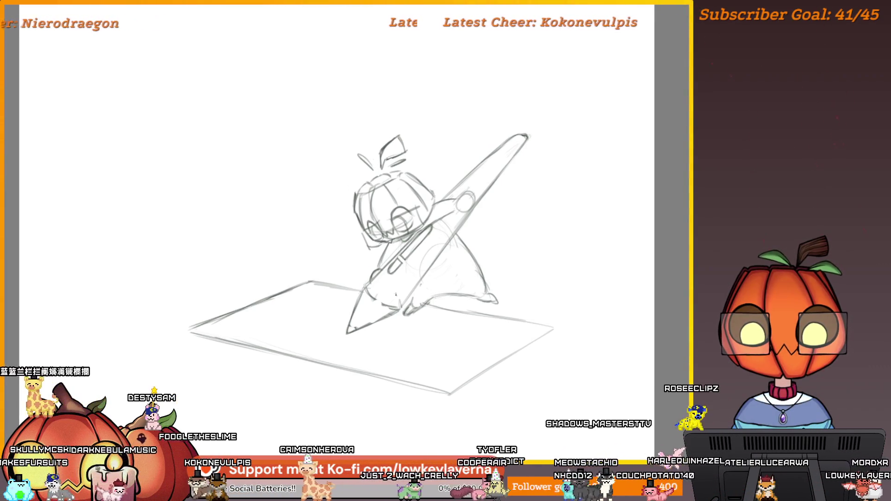
mouse_move(506, 272)
left_mouse_down()
mouse_move(498, 274)
mouse_move(507, 296)
left_mouse_up()
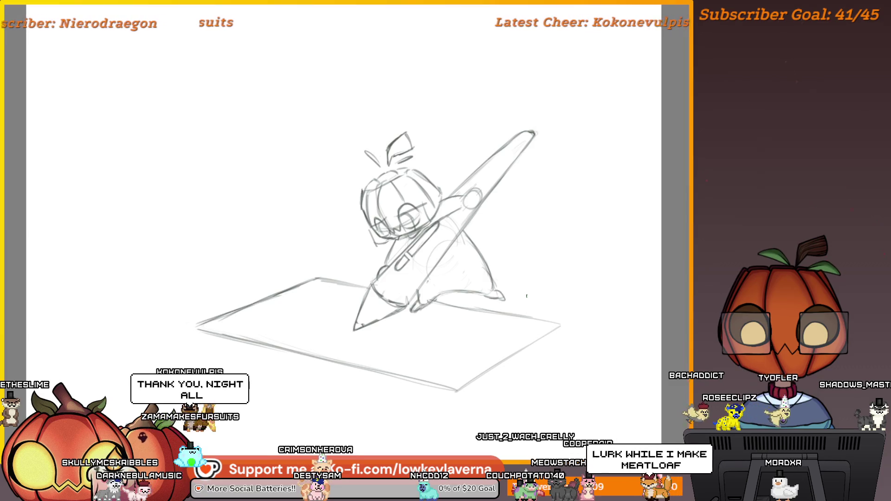
mouse_move(514, 299)
left_mouse_down()
mouse_move(545, 310)
mouse_move(512, 305)
left_mouse_up()
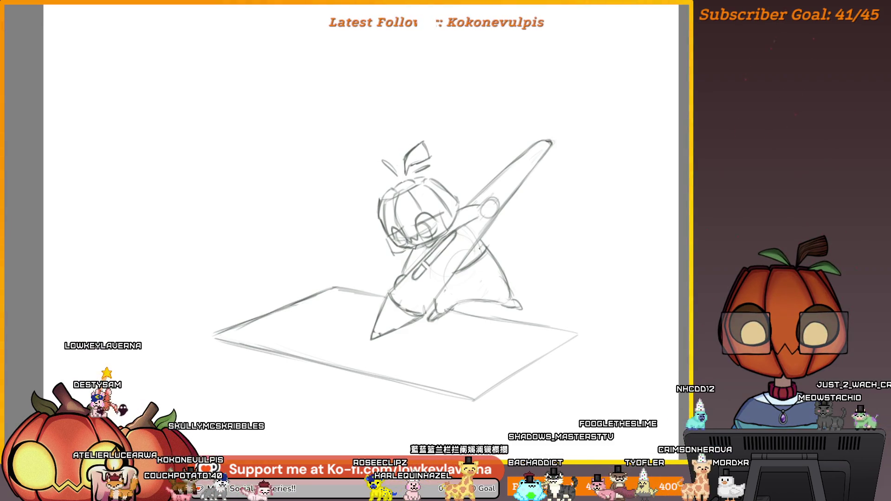
left_click_drag(498, 264, 494, 258)
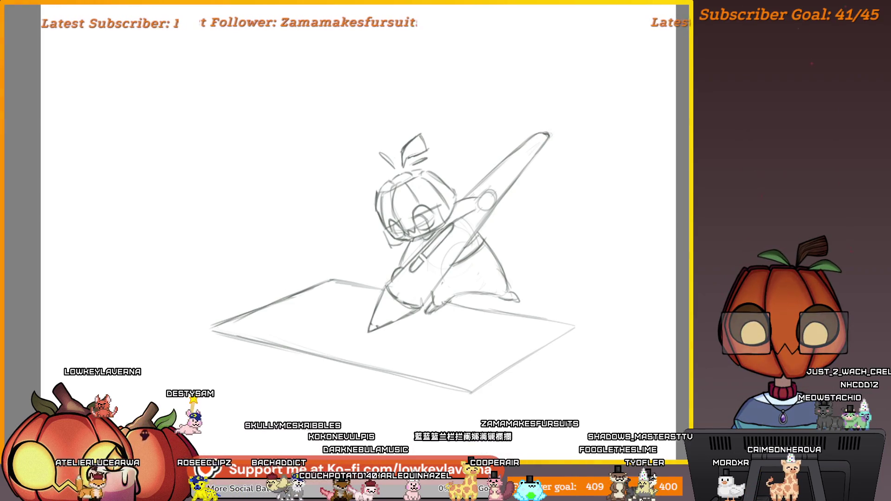
left_click_drag(494, 187, 466, 222)
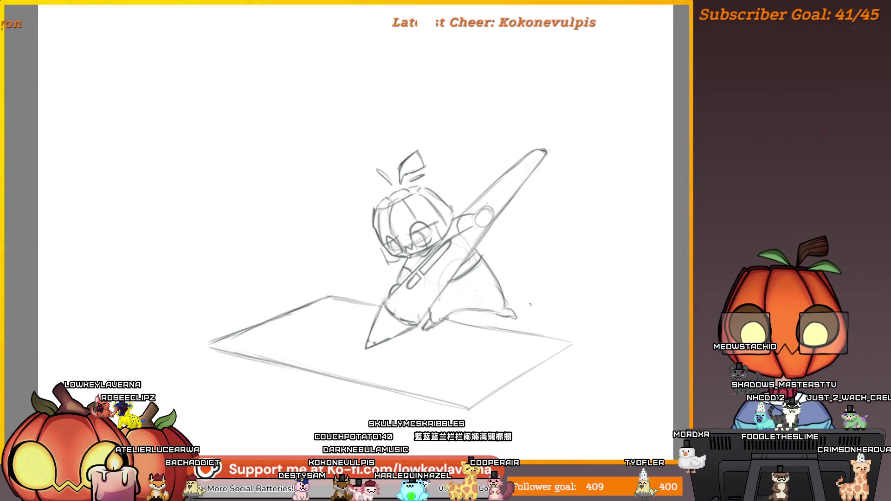
scroll(530, 307, "down", 2)
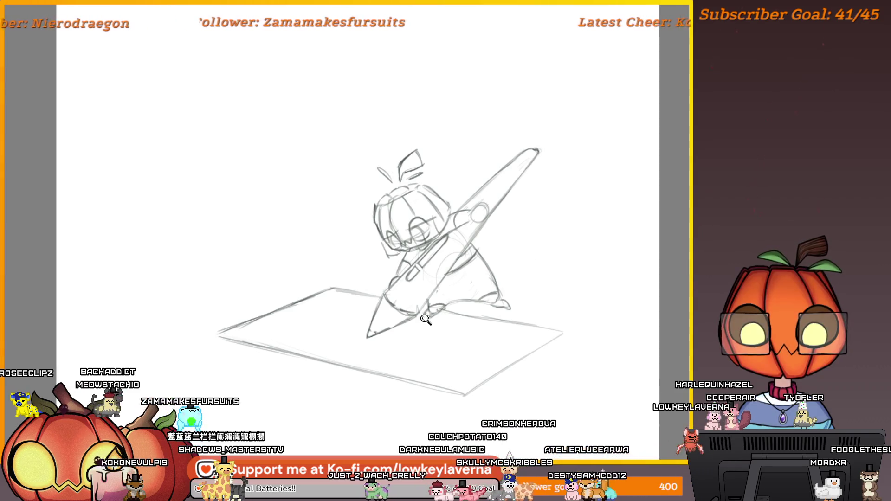
scroll(435, 306, "up", 3)
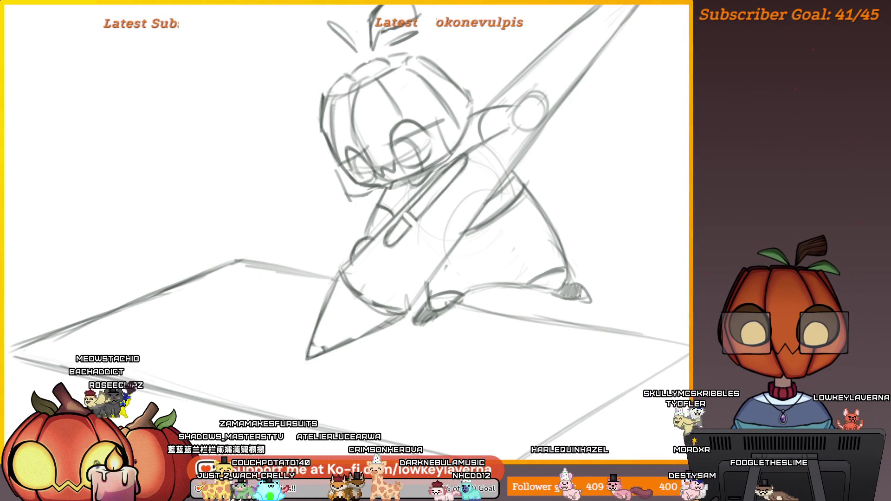
scroll(572, 290, "down", 4)
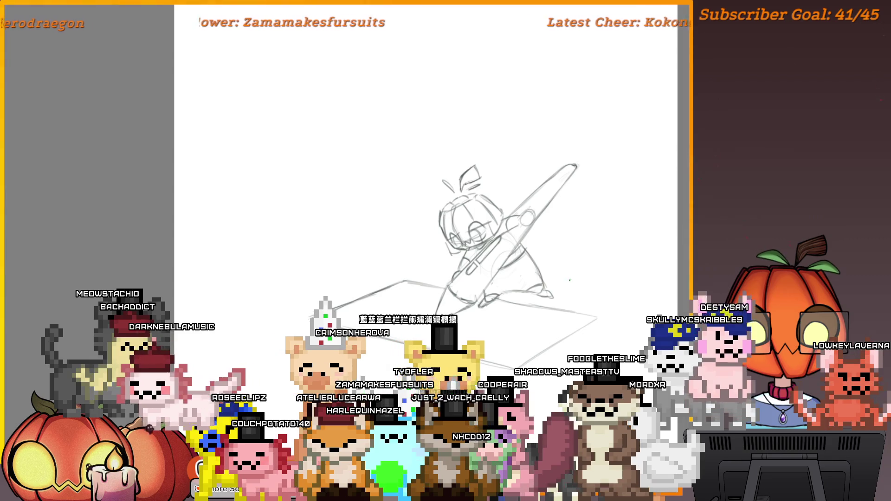
left_click_drag(559, 284, 556, 286)
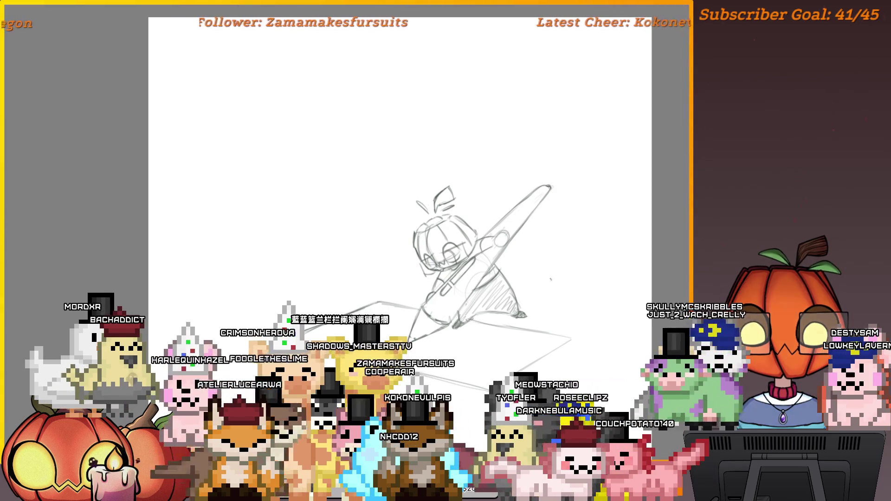
- Fit the canvas to the window and reframe the sketch in its unmirrored view
scroll(553, 204, "up", 5)
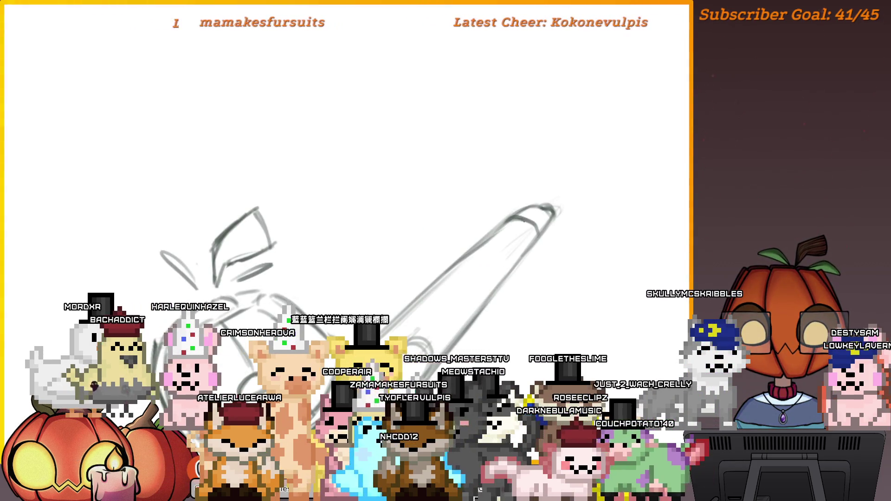
left_click_drag(558, 204, 504, 241)
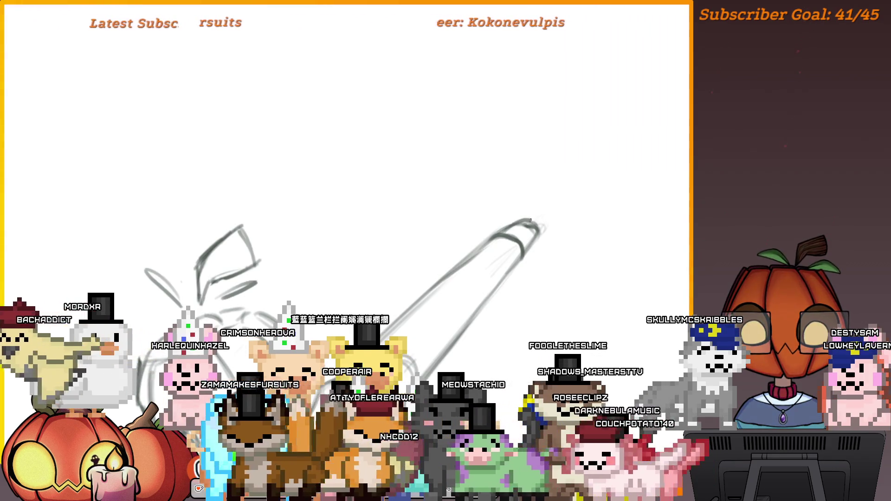
key("ctrl+0")
scroll(511, 328, "up", 3)
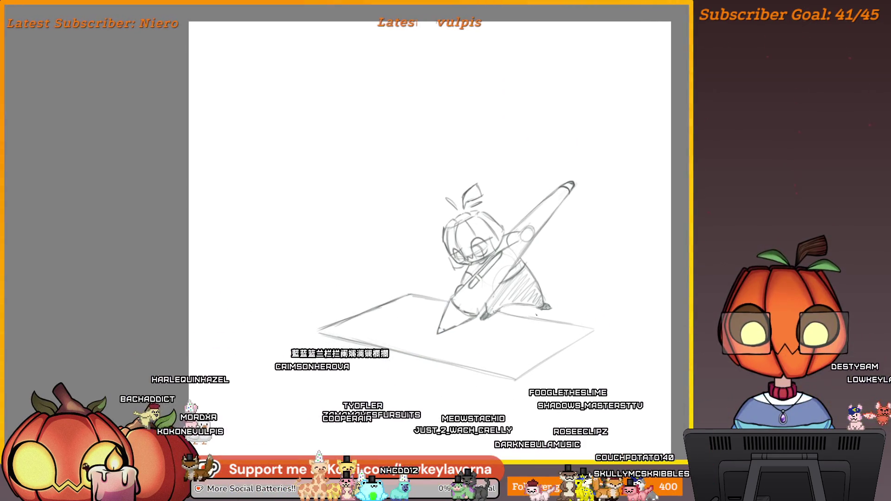
left_click_drag(529, 317, 513, 334)
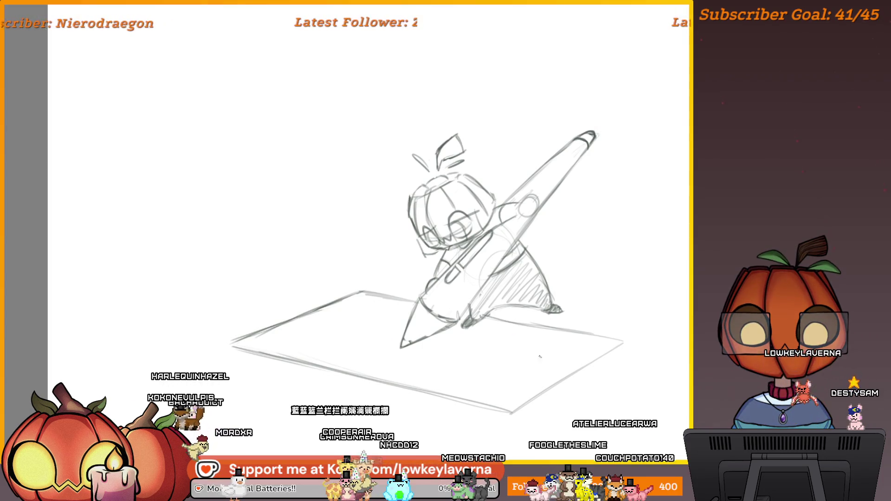
left_click_drag(449, 371, 491, 369)
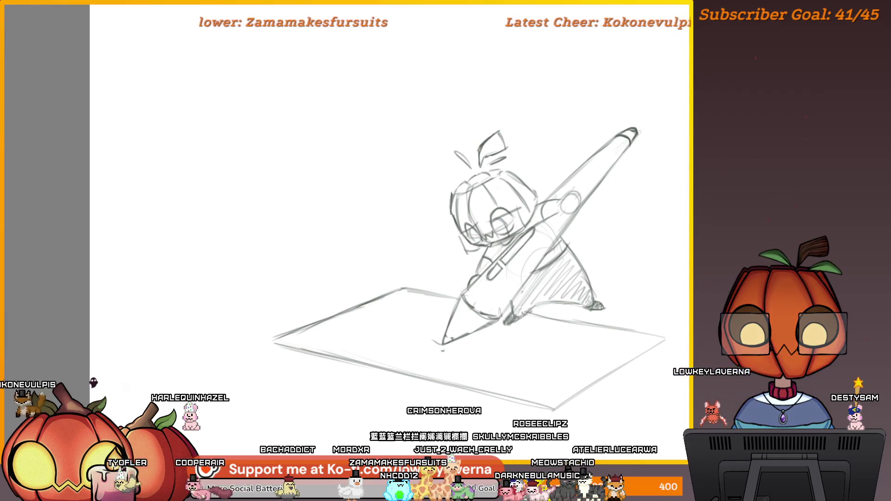
mouse_move(451, 347)
left_mouse_down()
mouse_move(63, 347)
mouse_move(496, 346)
left_mouse_up()
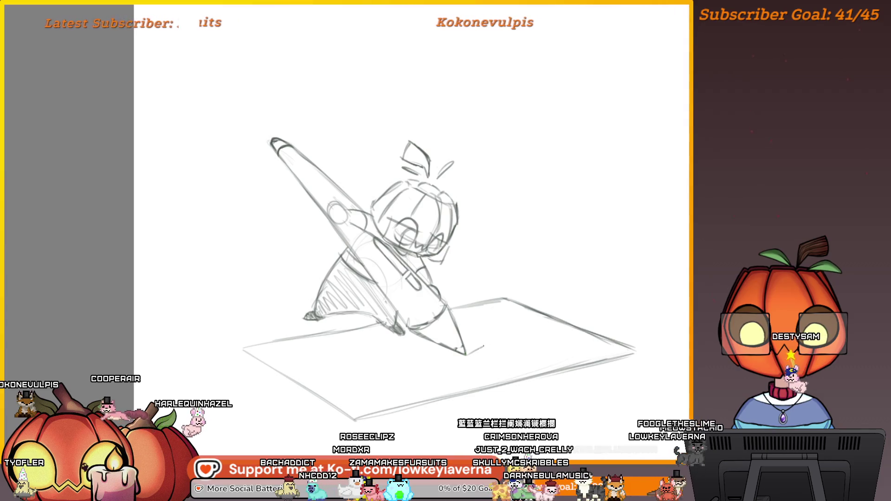
- Undo the two stray strokes beside the pen tip
scroll(467, 354, "up", 2)
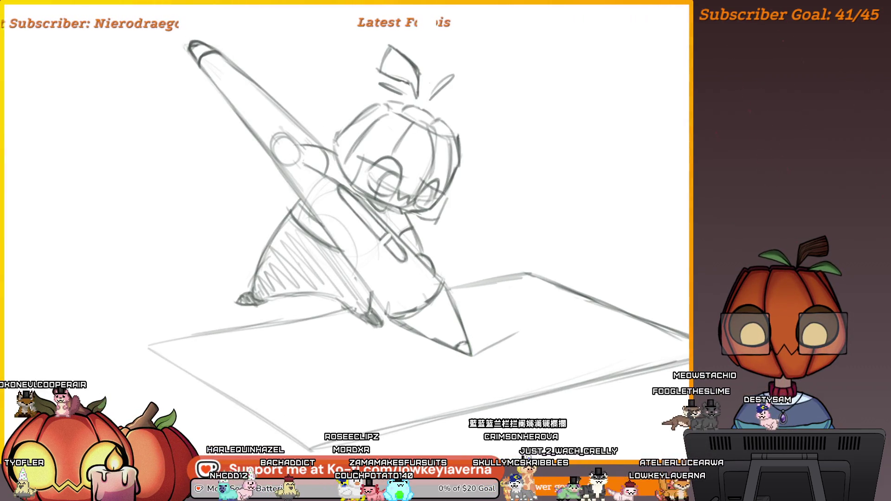
left_click_drag(491, 344, 448, 362)
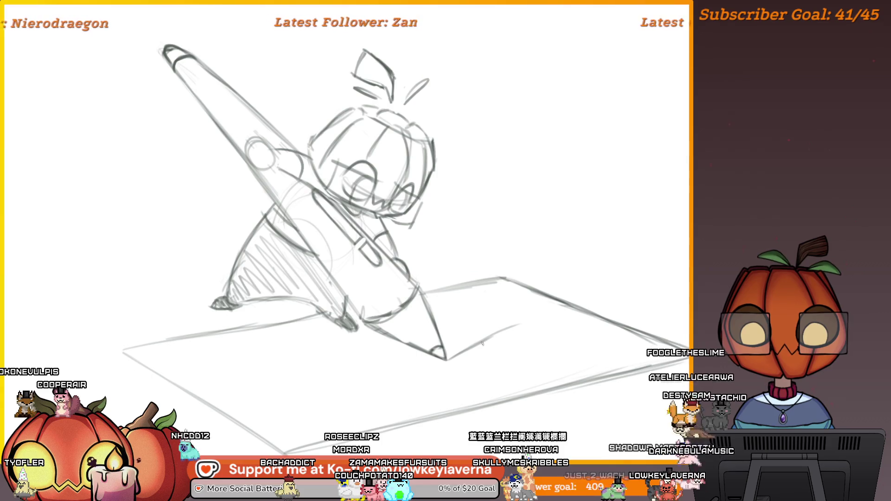
key("ctrl+z")
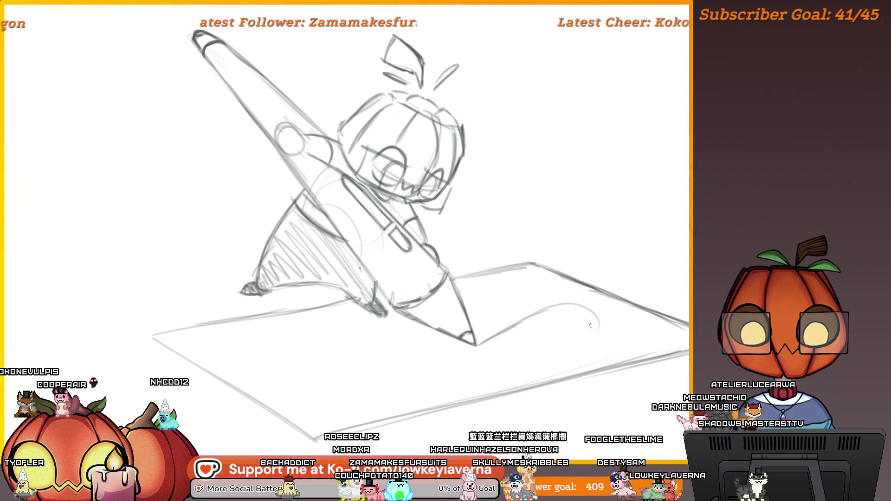
mouse_move(514, 342)
left_mouse_down()
mouse_move(534, 331)
mouse_move(535, 343)
left_mouse_up()
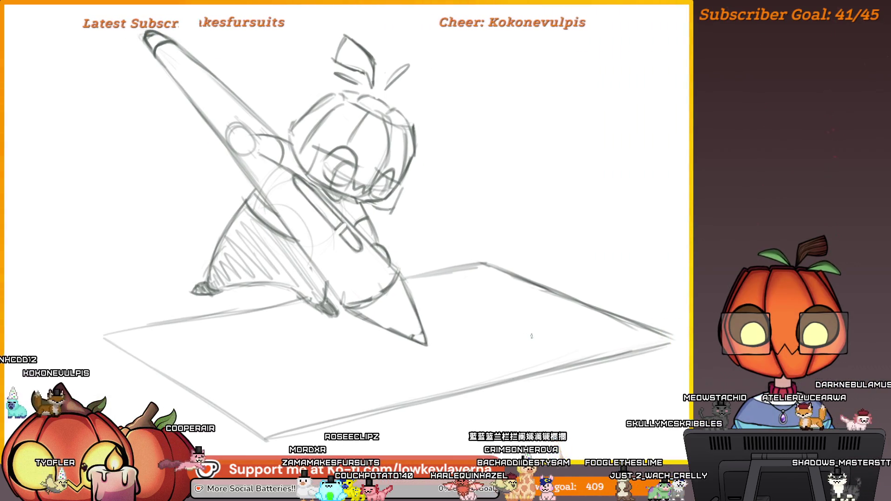
key("ctrl+z")
- Zoom out and move the lassoed character right and slightly up
scroll(511, 328, "down", 3)
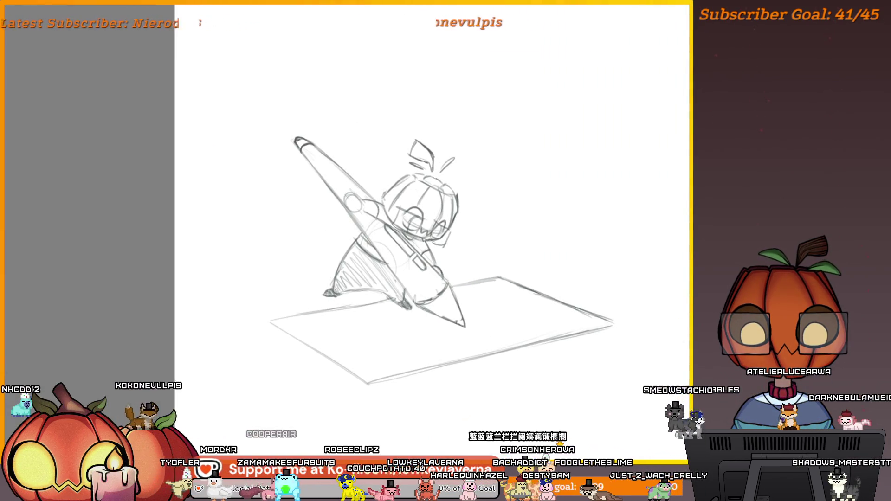
left_click_drag(457, 326, 445, 333)
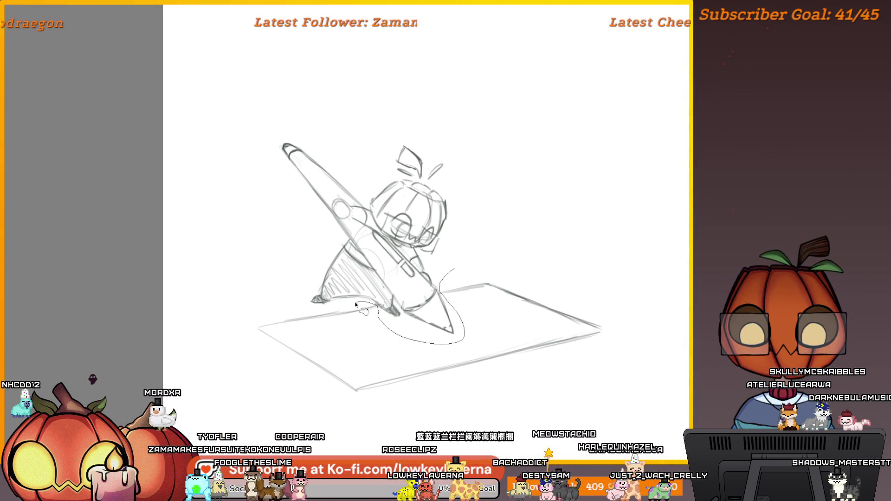
key("ctrl+t")
left_click_drag(428, 163, 493, 154)
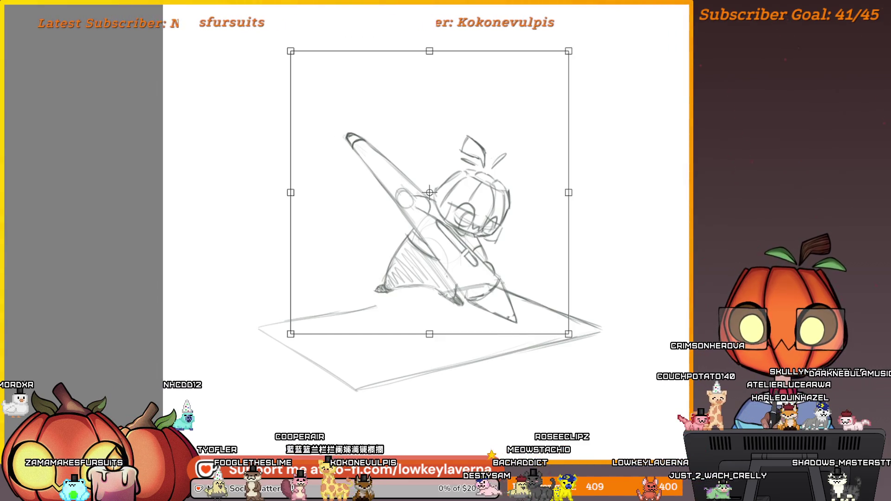
- Commit the character's new position, sketch a line and circle, and pan to blank canvas
key("Return")
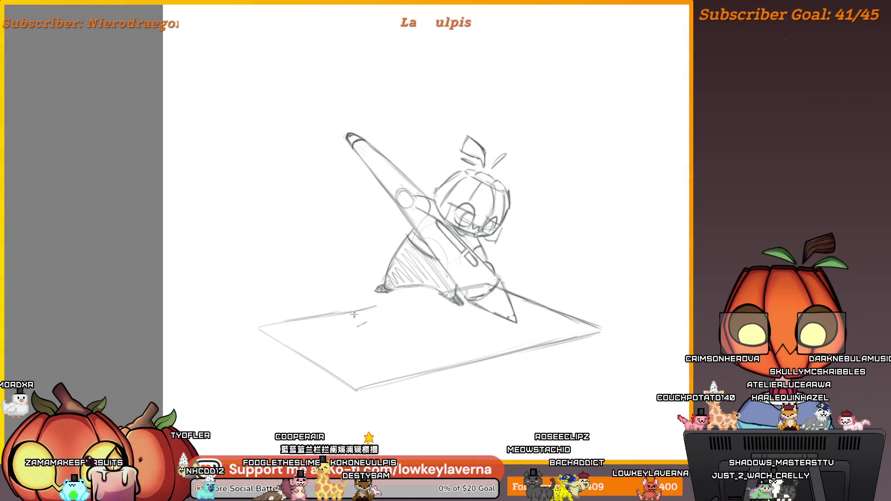
left_click_drag(258, 327, 456, 291)
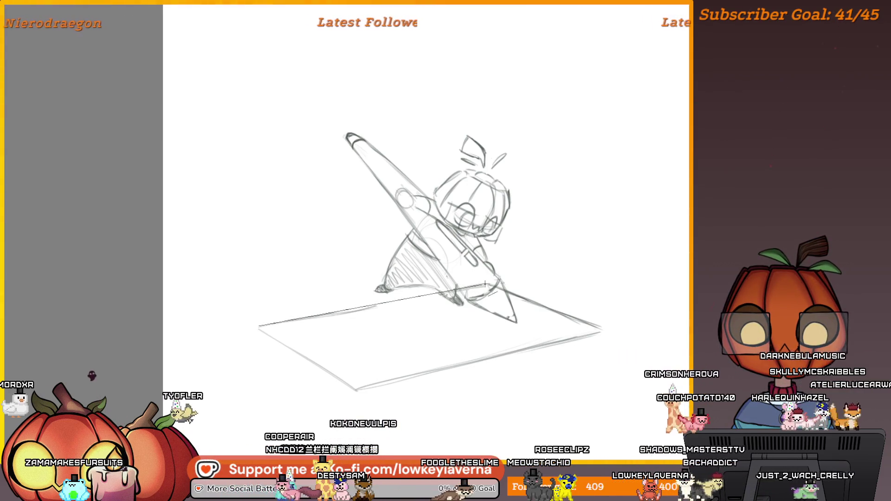
left_click_drag(368, 339, 362, 319)
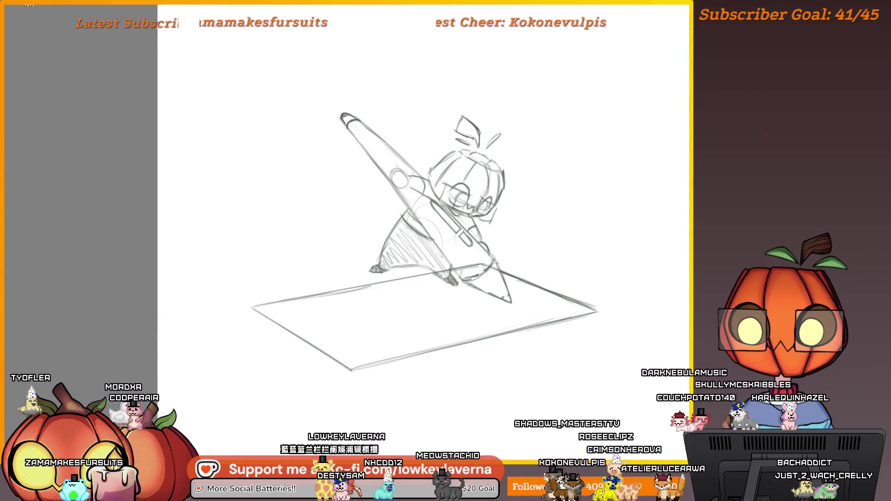
left_click_drag(488, 307, 541, 319)
left_click_drag(538, 314, 542, 313)
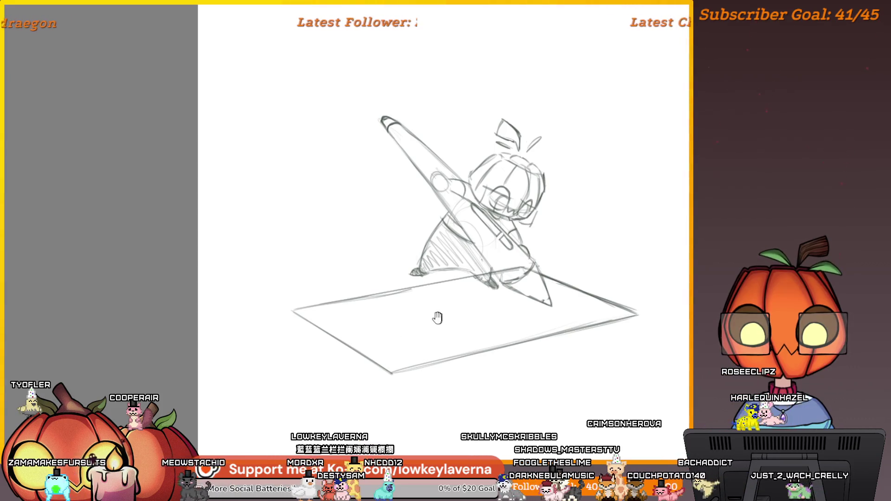
left_click_drag(438, 318, 418, 330)
left_click_drag(544, 210, 436, 214)
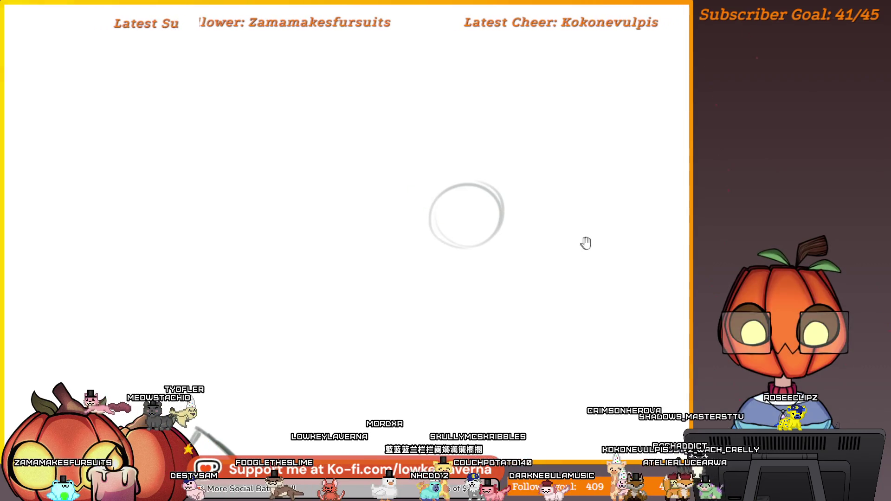
- Sketch the cat's back curving from its head and a front leg below
left_click_drag(581, 243, 452, 229)
left_click_drag(378, 236, 566, 243)
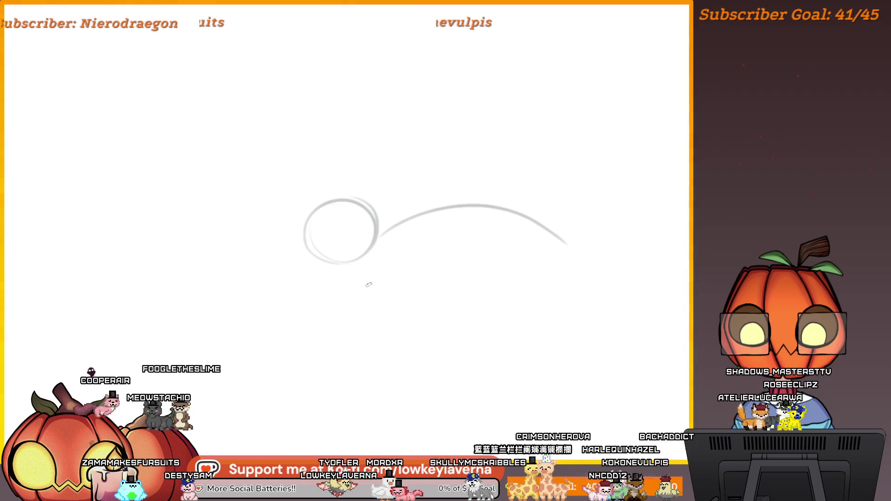
left_click_drag(357, 218, 409, 224)
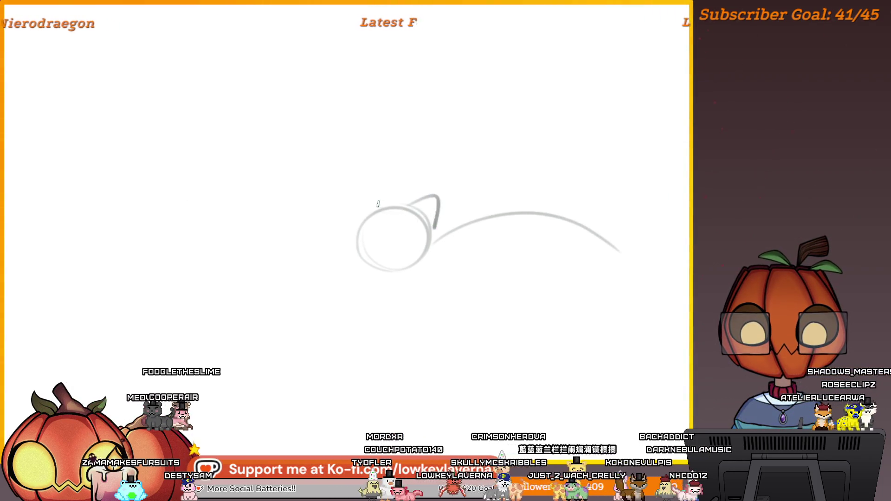
left_click_drag(509, 276, 397, 246)
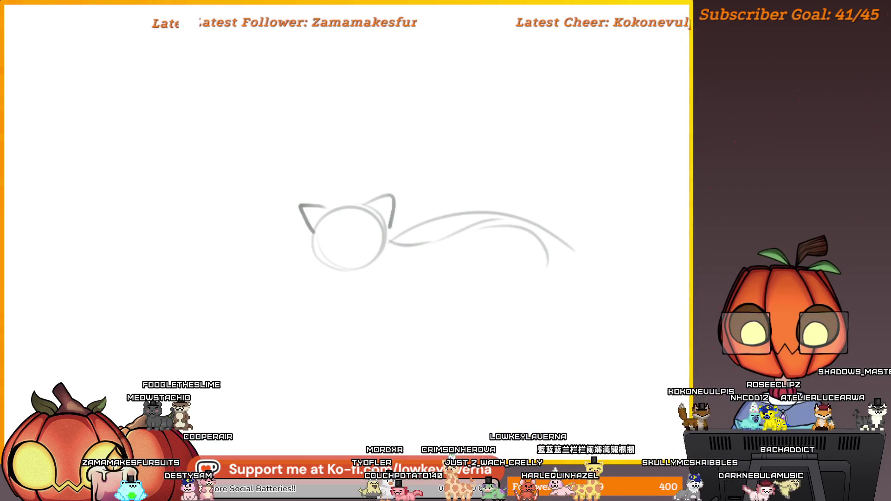
left_click_drag(435, 262, 454, 254)
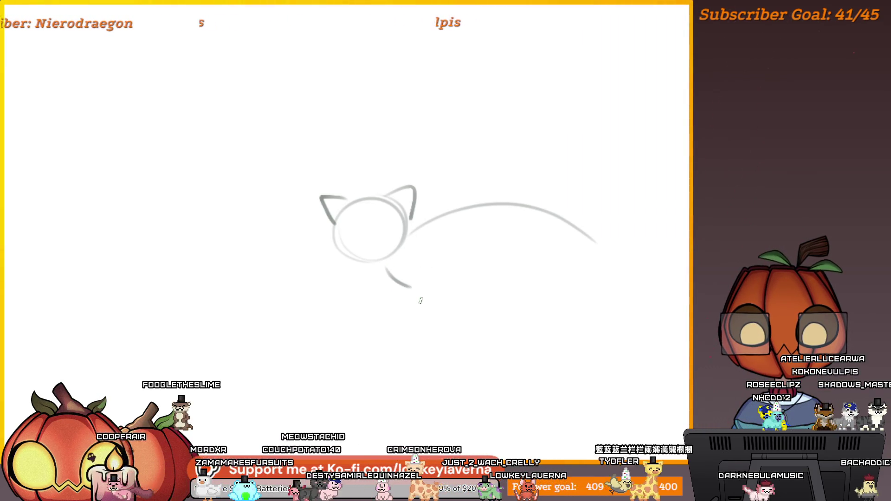
left_click_drag(419, 301, 380, 280)
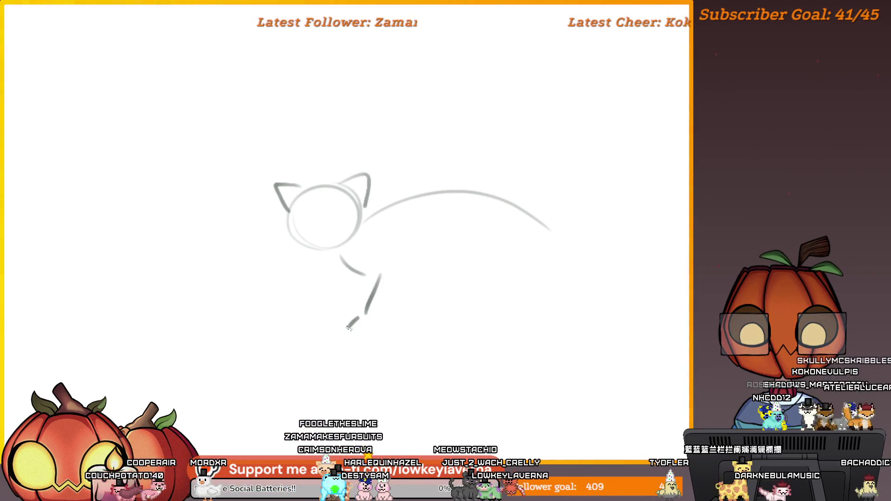
left_click_drag(336, 277, 308, 299)
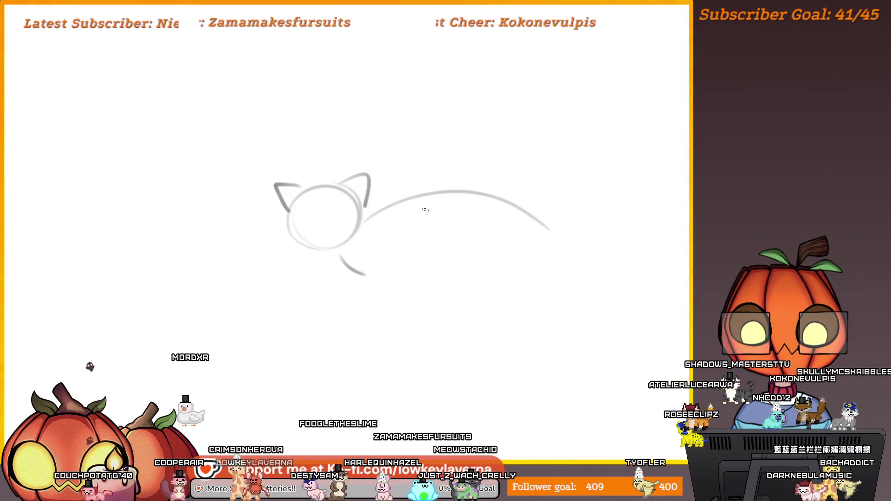
left_click_drag(530, 256, 560, 254)
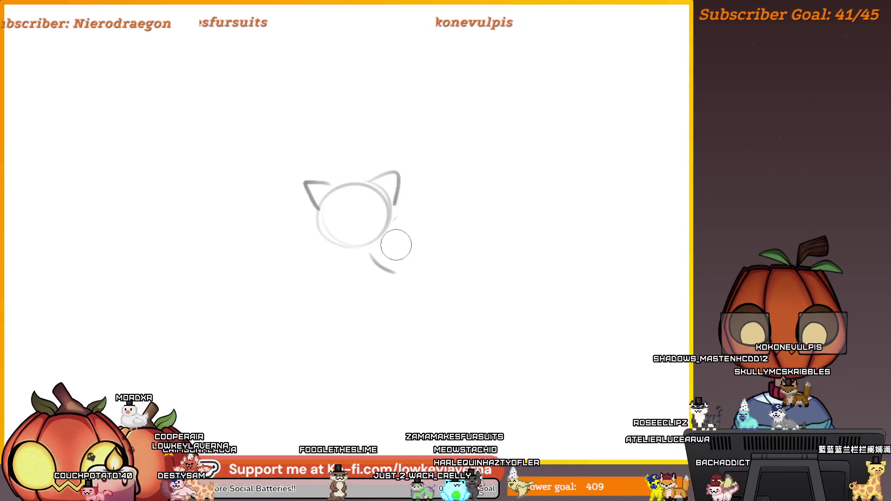
- Draw the cat's back, curled tail, belly line, four legs and paws
left_click_drag(404, 213, 566, 244)
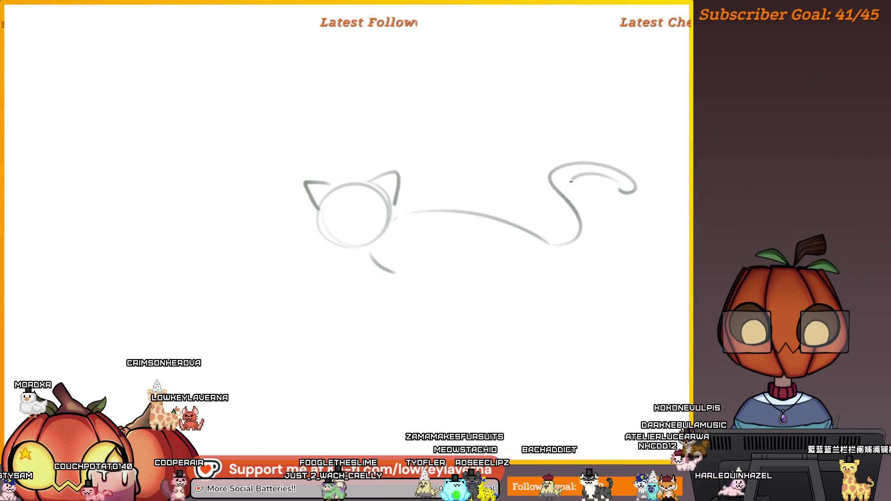
left_click_drag(550, 279, 565, 271)
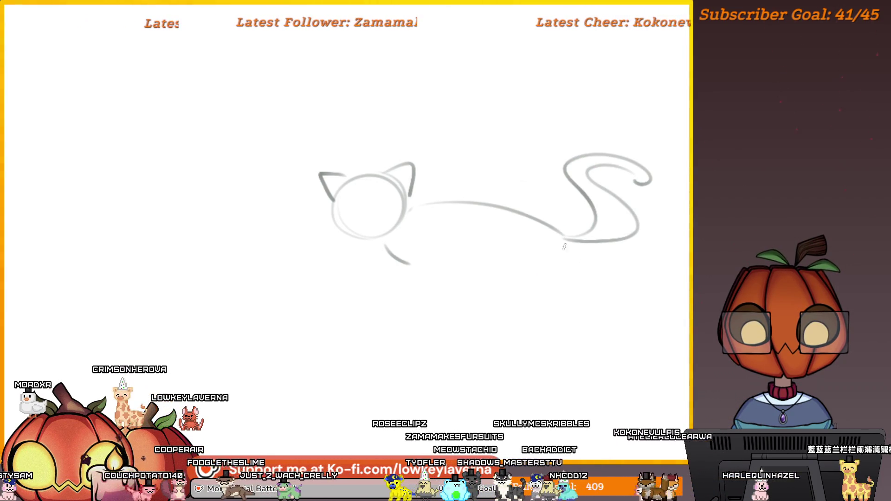
left_click_drag(450, 269, 580, 265)
left_click_drag(522, 300, 516, 313)
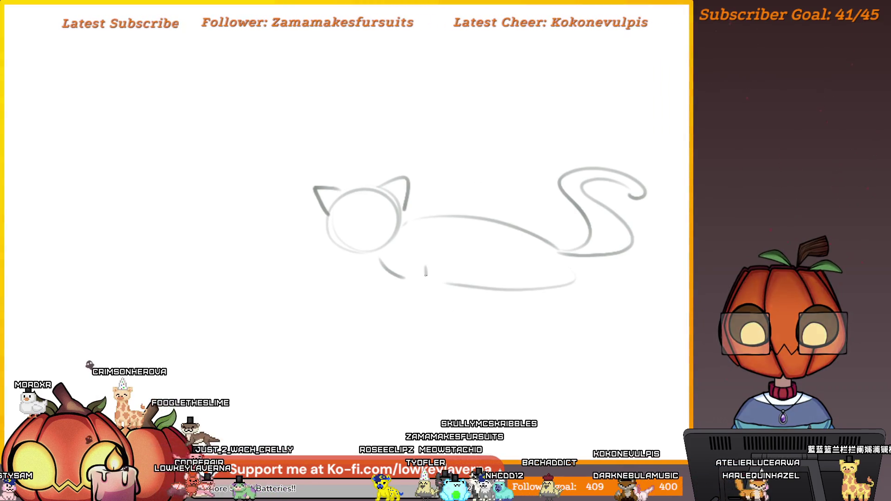
left_click_drag(381, 260, 380, 296)
left_click_drag(426, 267, 427, 299)
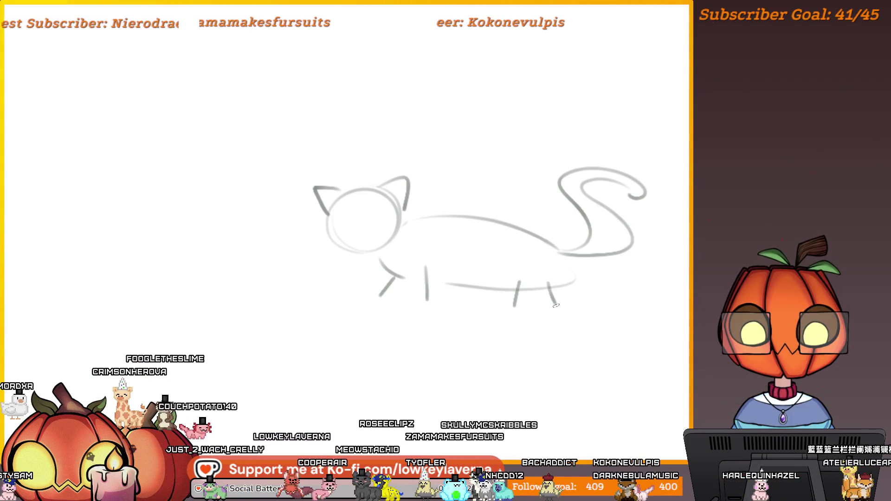
mouse_move(505, 311)
left_mouse_down()
mouse_move(507, 320)
mouse_move(567, 307)
left_mouse_up()
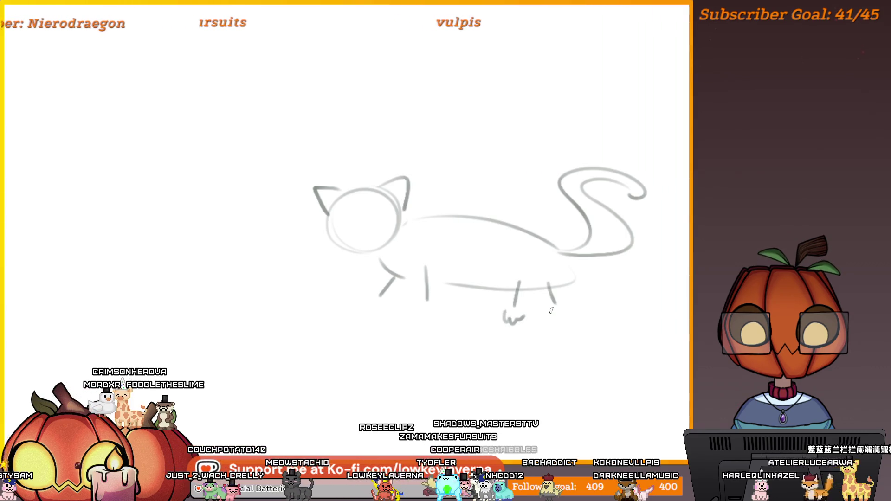
left_click_drag(419, 309, 435, 309)
left_click_drag(368, 297, 384, 304)
- Dot in two eyes and a small w mouth, then fit the page to the window
left_click(366, 236)
left_click(399, 230)
left_click_drag(371, 249, 385, 251)
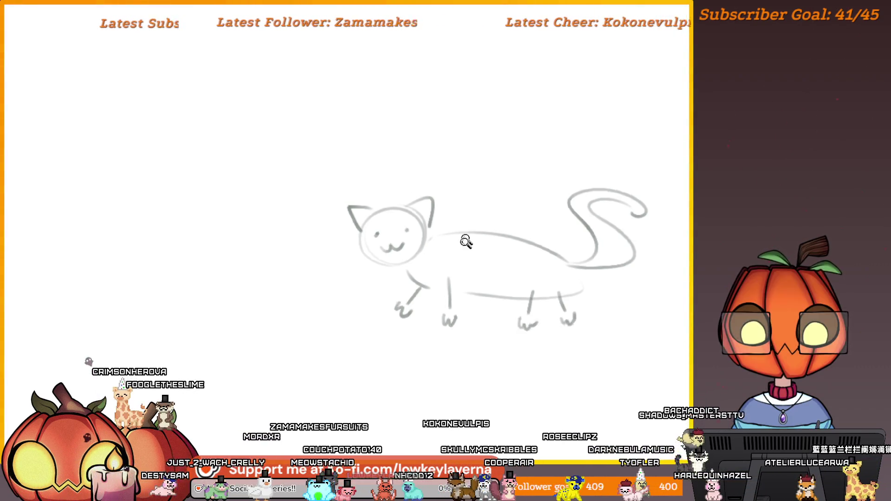
key("ctrl+0")
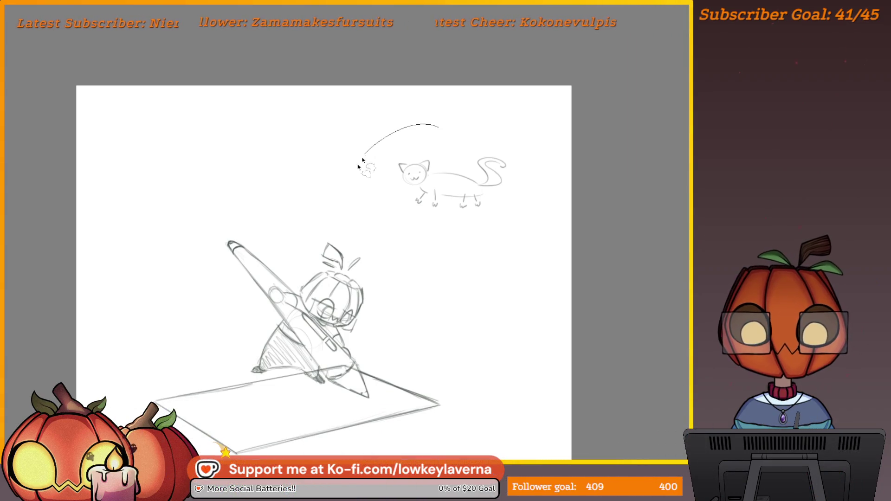
- Turn the lassoed cat doodle upside down after undoing trial rotations and skews
mouse_move(534, 218)
left_mouse_down()
mouse_move(525, 233)
mouse_move(445, 255)
left_mouse_up()
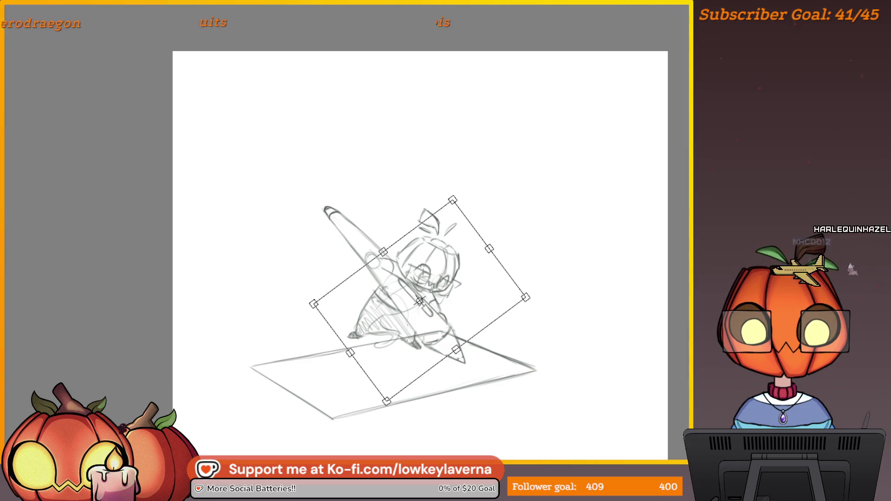
key("ctrl+z")
mouse_move(575, 153)
left_mouse_down()
mouse_move(617, 123)
mouse_move(479, 345)
mouse_move(478, 365)
left_mouse_up()
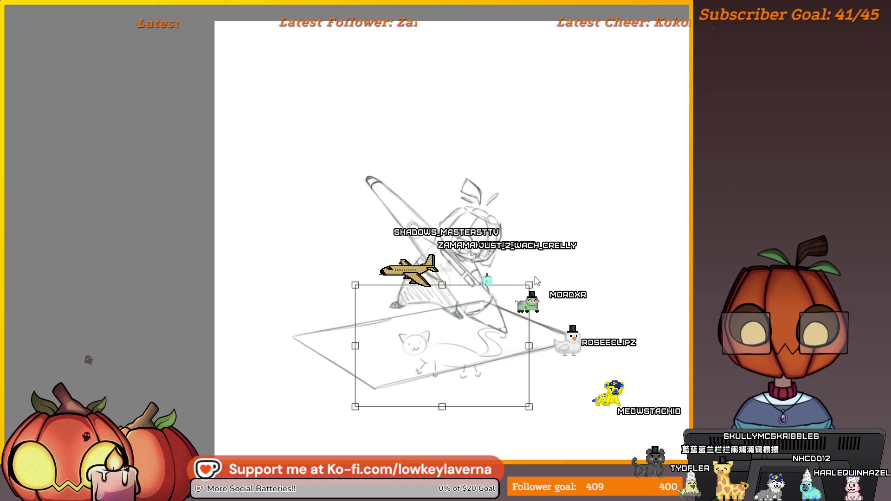
mouse_move(369, 285)
left_mouse_down()
mouse_move(464, 278)
mouse_move(549, 241)
mouse_move(456, 360)
mouse_move(412, 374)
mouse_move(577, 408)
mouse_move(577, 259)
mouse_move(523, 272)
left_mouse_up()
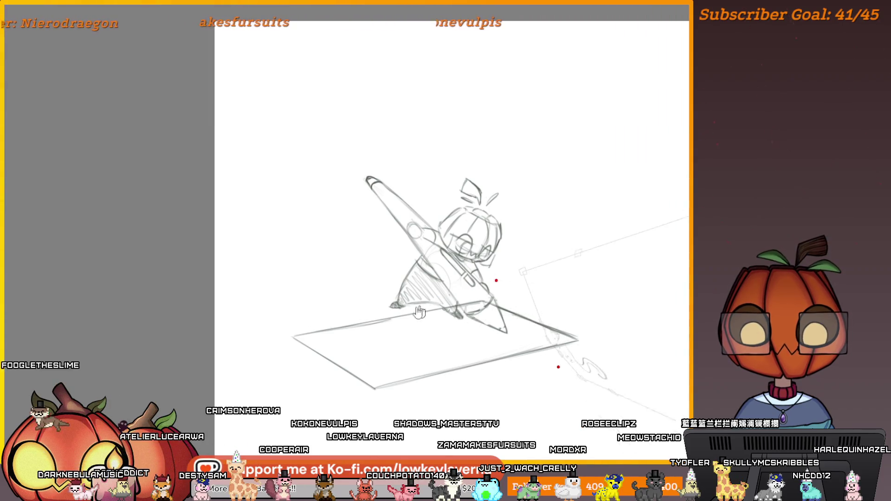
left_click_drag(430, 310, 388, 284)
mouse_move(540, 236)
left_mouse_down()
mouse_move(513, 342)
mouse_move(534, 334)
mouse_move(442, 343)
mouse_move(507, 364)
left_mouse_up()
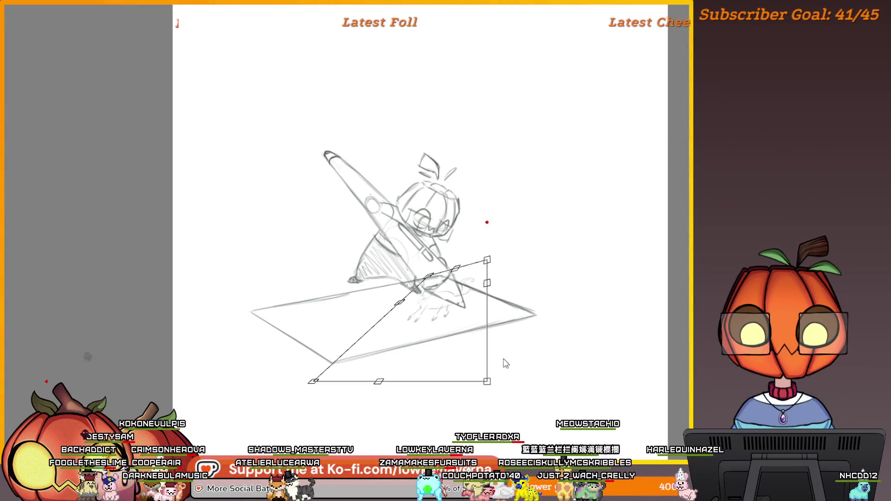
key("ctrl+z")
key("ctrl+z")
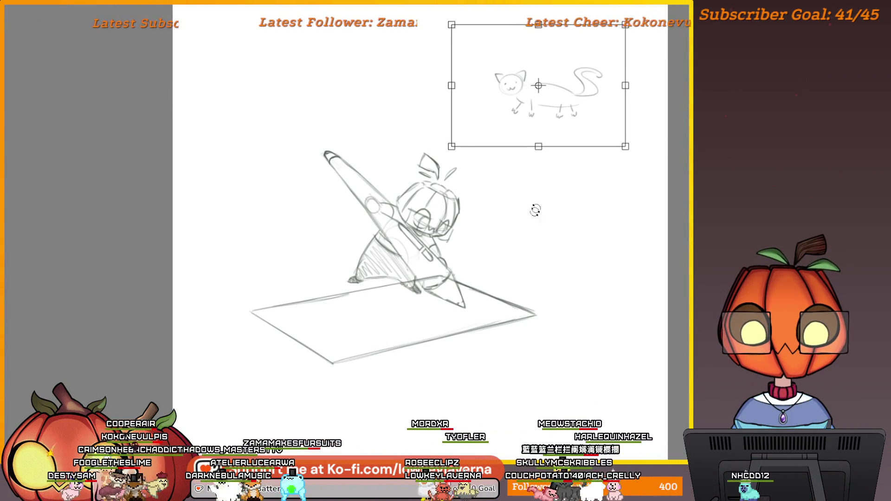
mouse_move(639, 121)
left_mouse_down()
mouse_move(529, 175)
mouse_move(470, 33)
left_mouse_up()
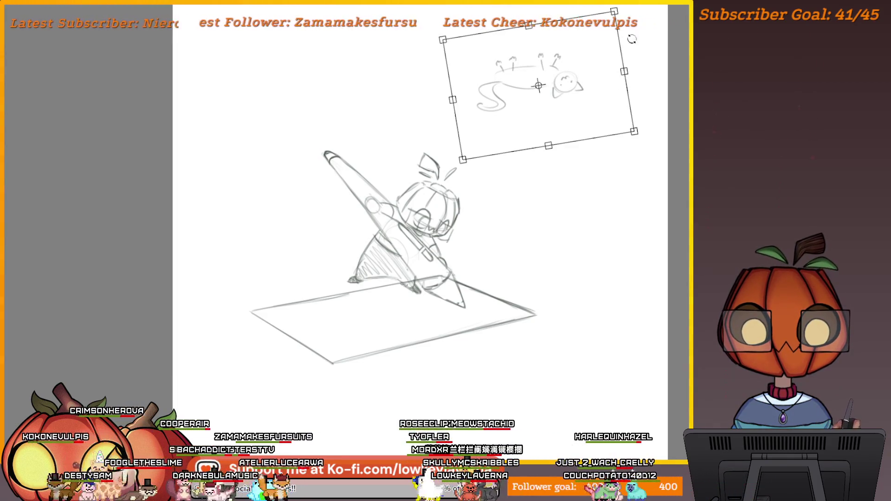
key("Return")
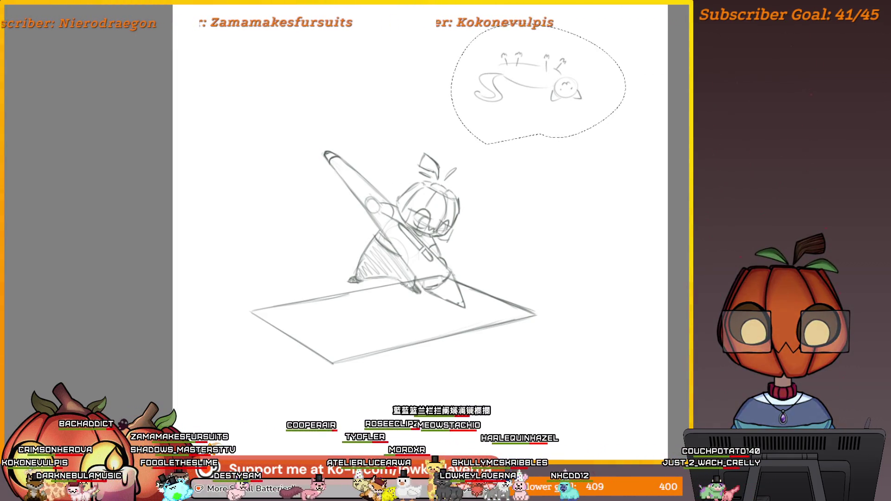
- Move the upside-down cat onto the tablet and distort its corners to match its perspective
key("ctrl+t")
left_click_drag(559, 92, 422, 342)
left_click_drag(477, 279, 422, 279)
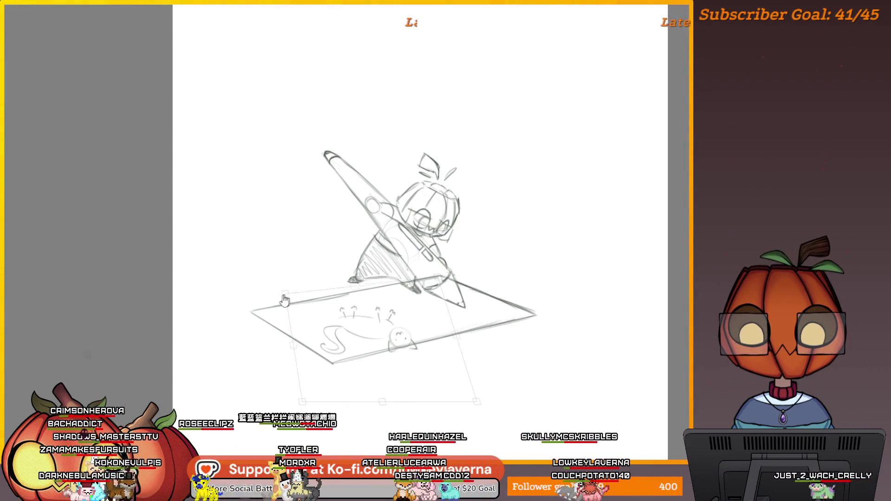
mouse_move(446, 360)
left_mouse_down()
mouse_move(510, 362)
mouse_move(604, 381)
mouse_move(442, 282)
left_mouse_up()
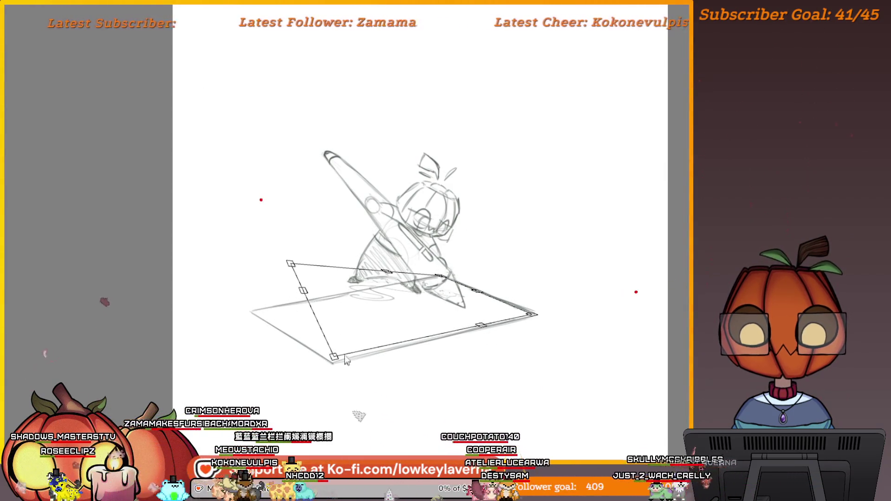
left_click_drag(290, 264, 259, 313)
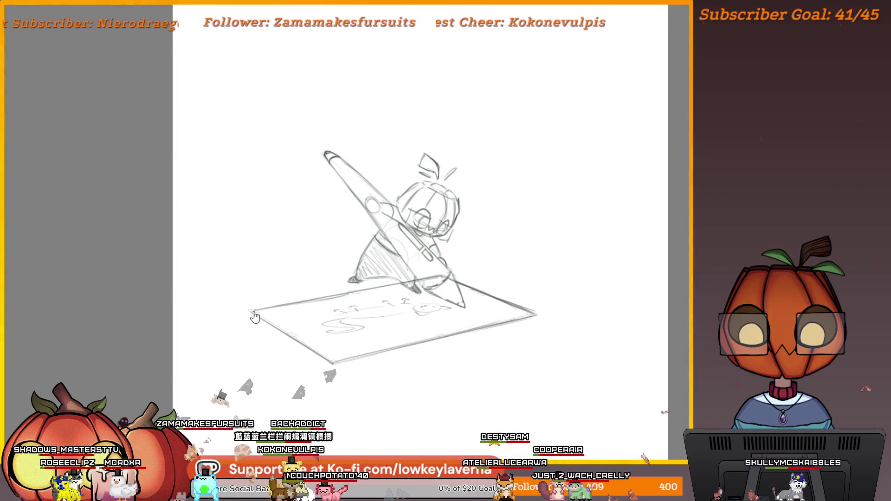
left_click_drag(535, 315, 537, 324)
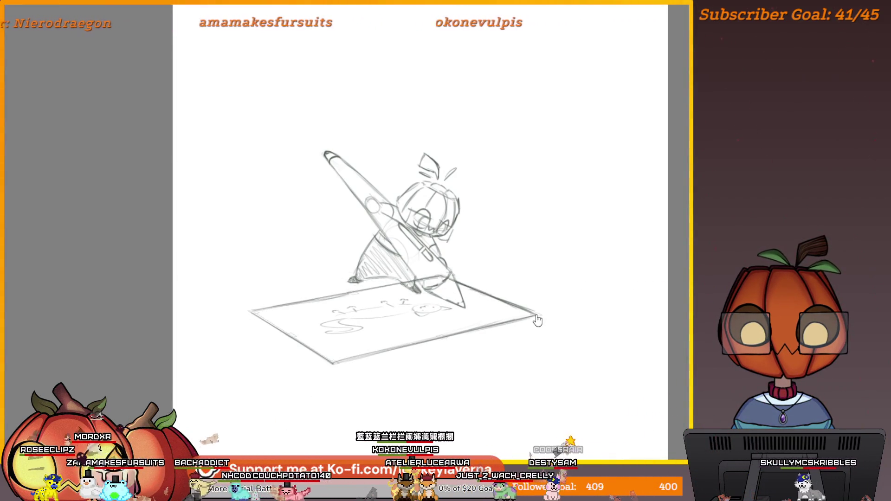
key("Return")
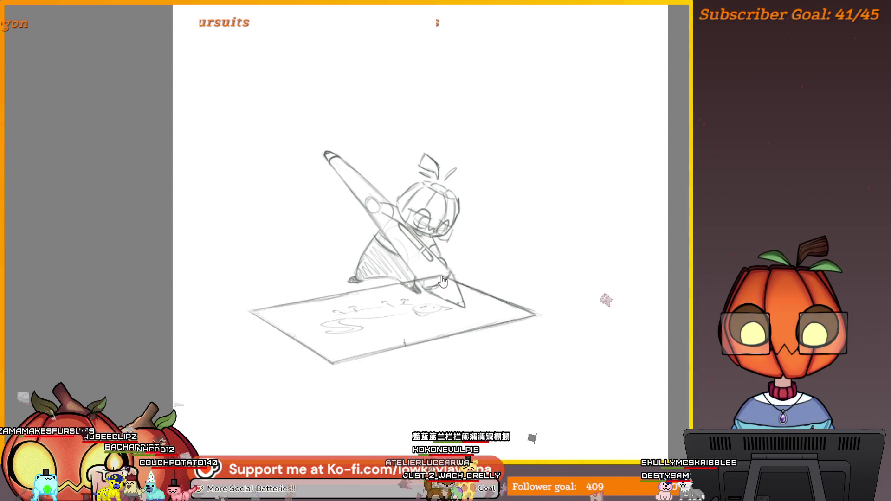
key("ctrl+t")
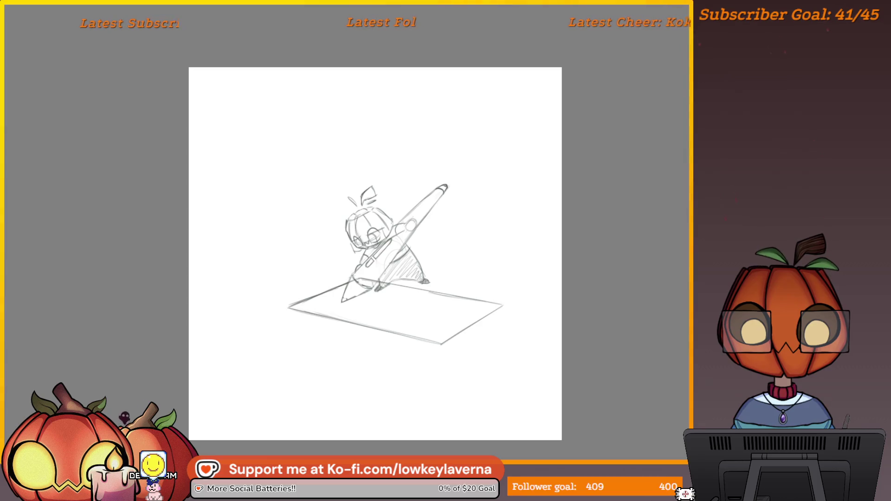
- Free-transform the whole sketch and try distorting its corners and bottom edge
key("ctrl+t")
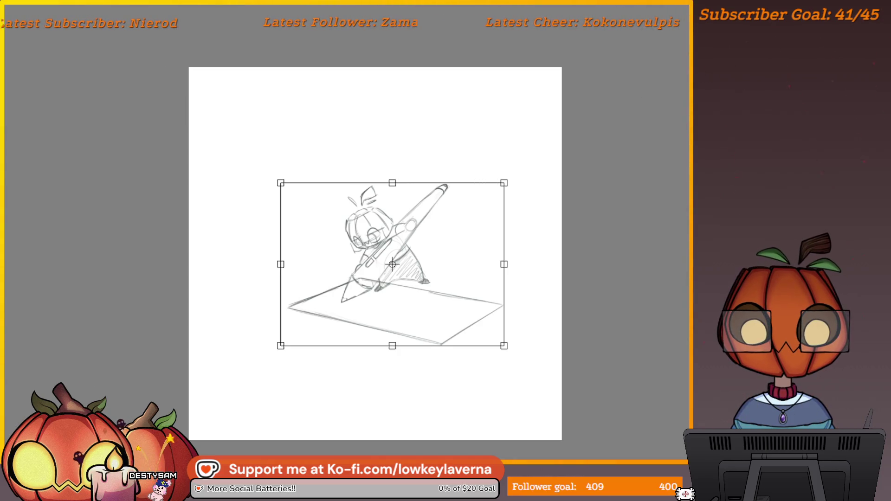
left_click_drag(506, 353, 513, 349)
left_click_drag(280, 184, 273, 186)
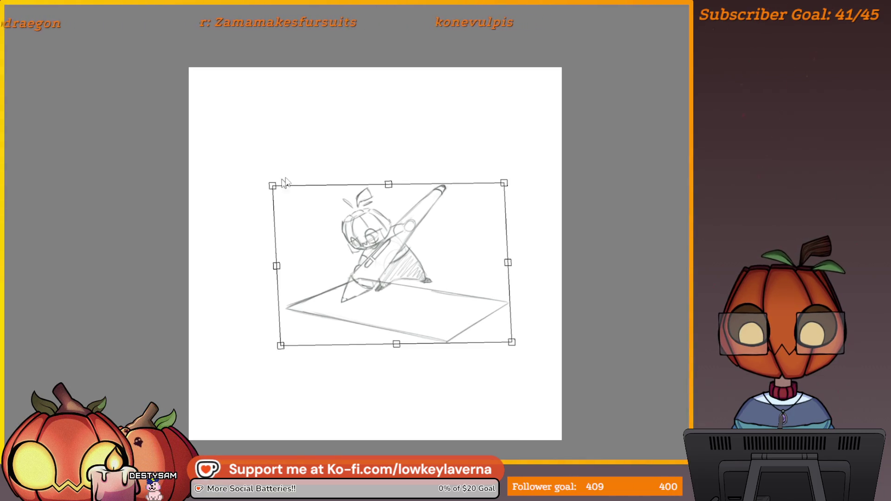
left_click_drag(509, 179, 506, 194)
left_click_drag(398, 344, 401, 354)
mouse_move(513, 352)
left_mouse_down()
mouse_move(525, 377)
mouse_move(504, 341)
left_mouse_up()
- Reset the distortion, lower the sketch's right side slightly, and apply the transform
key("ctrl+z")
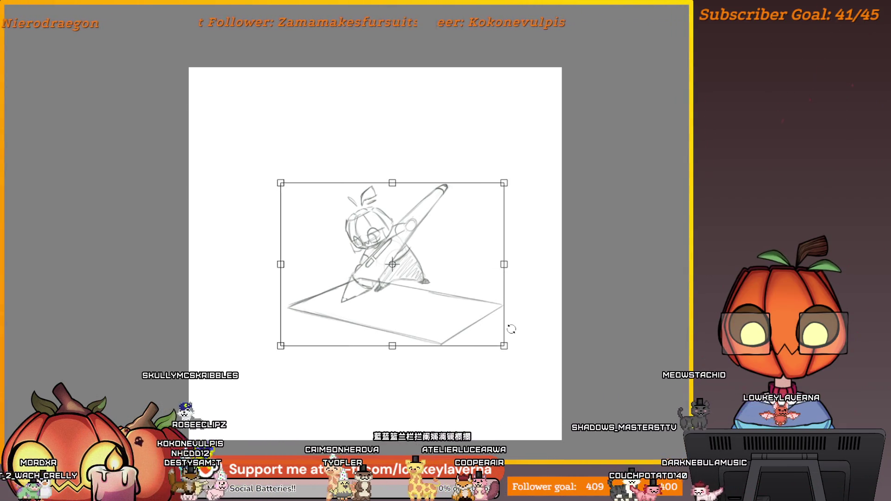
left_click_drag(503, 264, 502, 247)
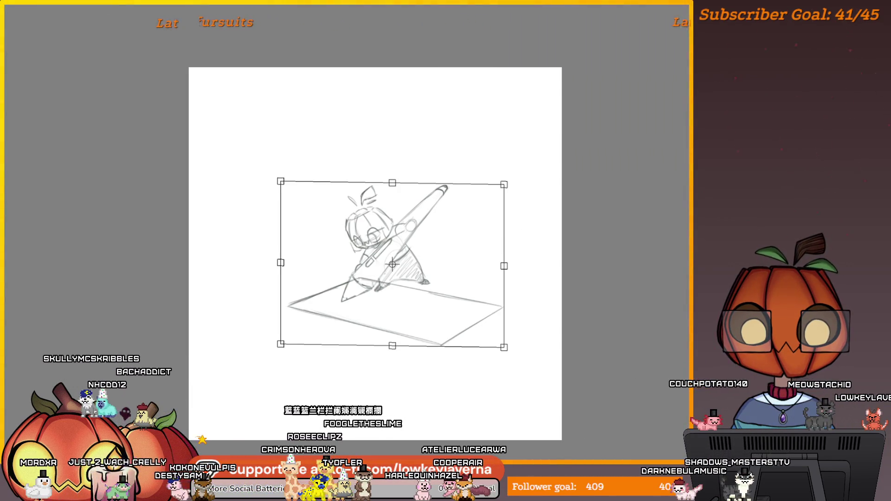
key("Return")
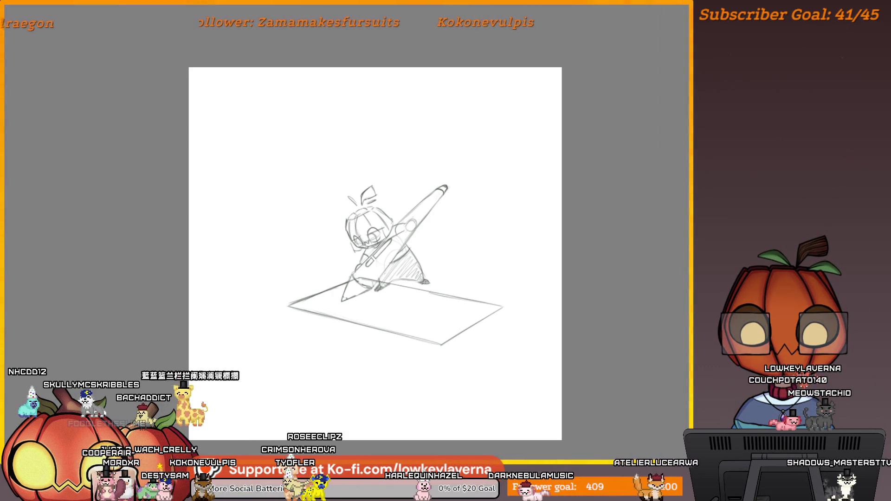
scroll(480, 288, "up", 3)
scroll(493, 278, "up", 3)
scroll(487, 281, "down", 3)
left_click_drag(488, 276, 465, 343)
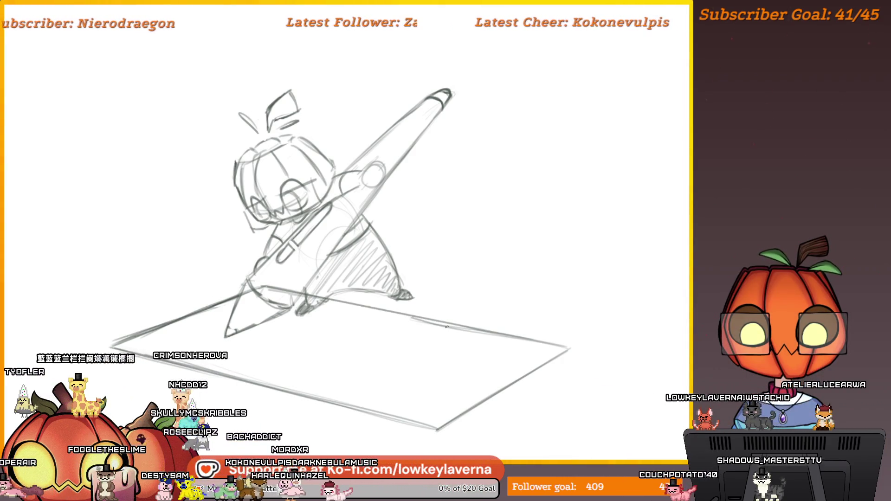
- Mirror the canvas view and rotate it with the 4 and 6 keys until the tablet edge is level
scroll(498, 299, "down", 3)
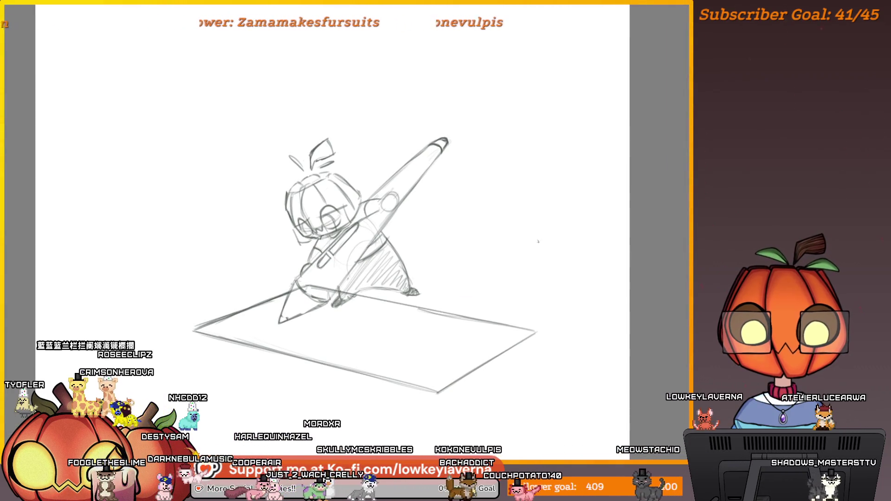
key("m")
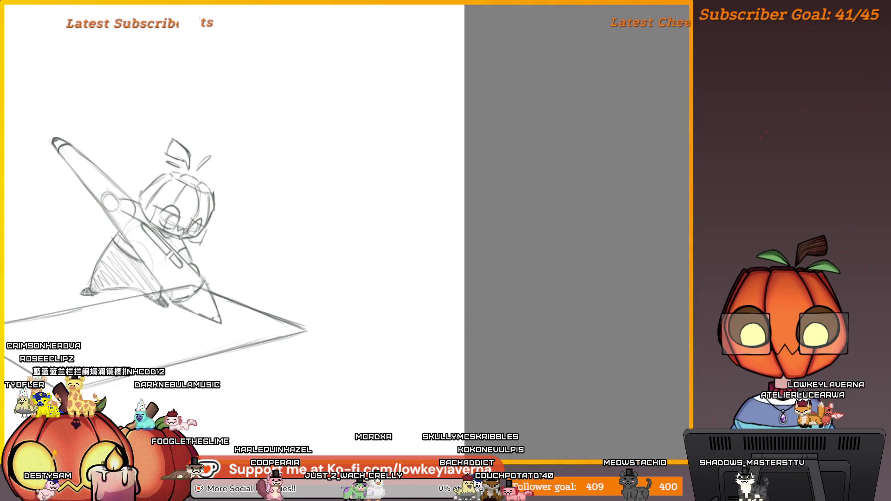
key("4")
key("4")
key("4")
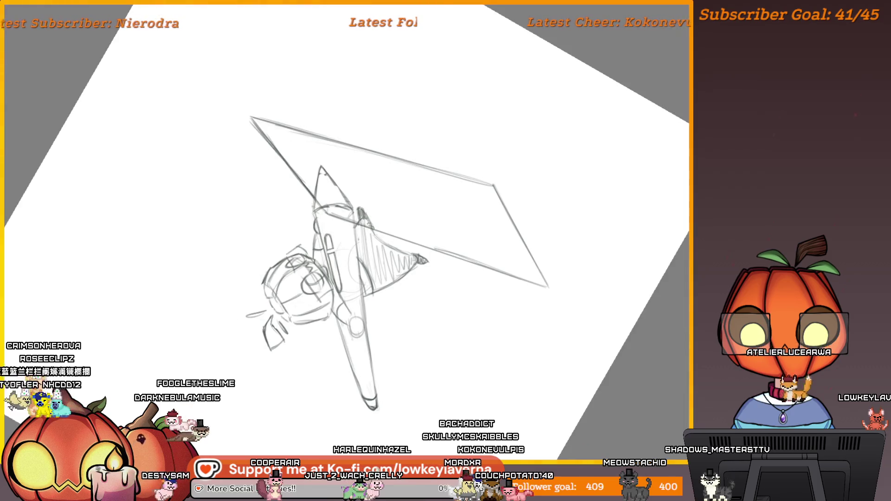
key("4")
key("4")
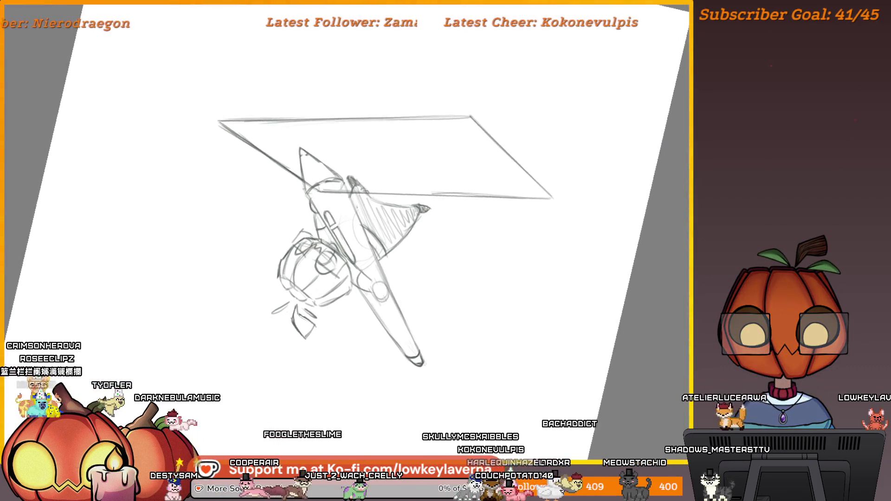
key("6")
key("4")
key("4")
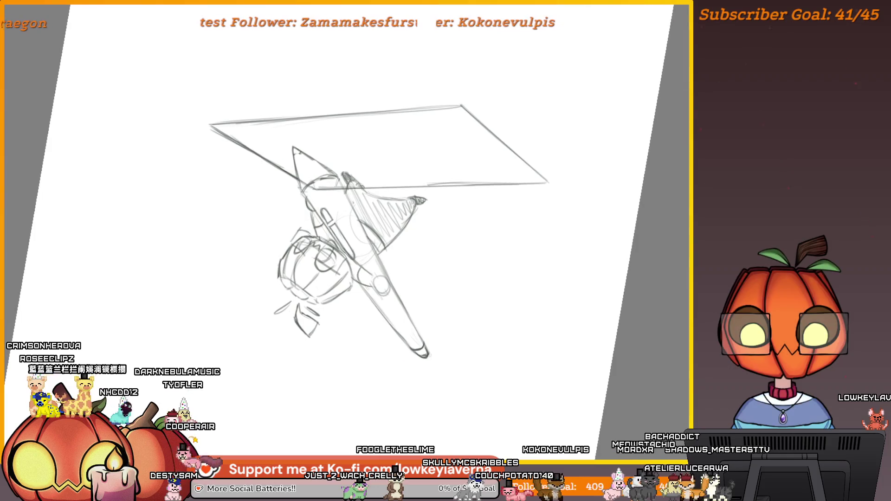
scroll(360, 163, "up", 4)
mouse_move(408, 119)
left_mouse_down()
mouse_move(297, 185)
mouse_move(308, 171)
left_mouse_up()
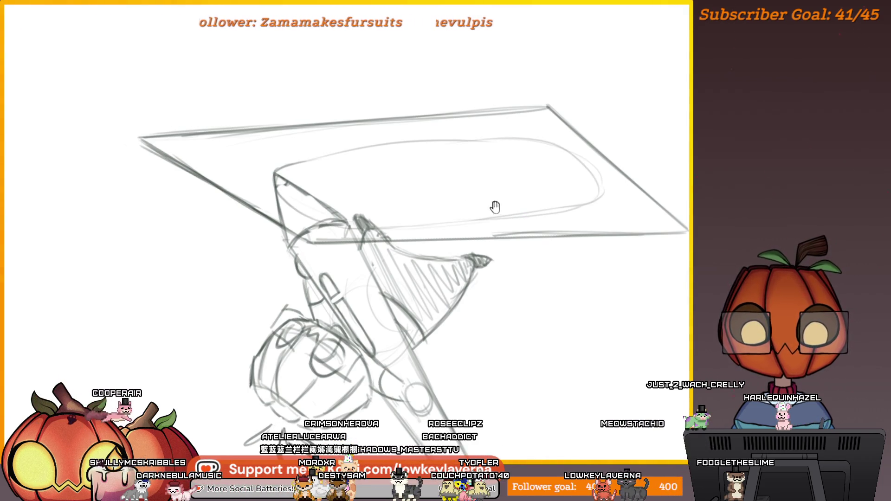
- Draw an inner screen outline and a small curve on the tablet's surface
left_click_drag(495, 207, 517, 217)
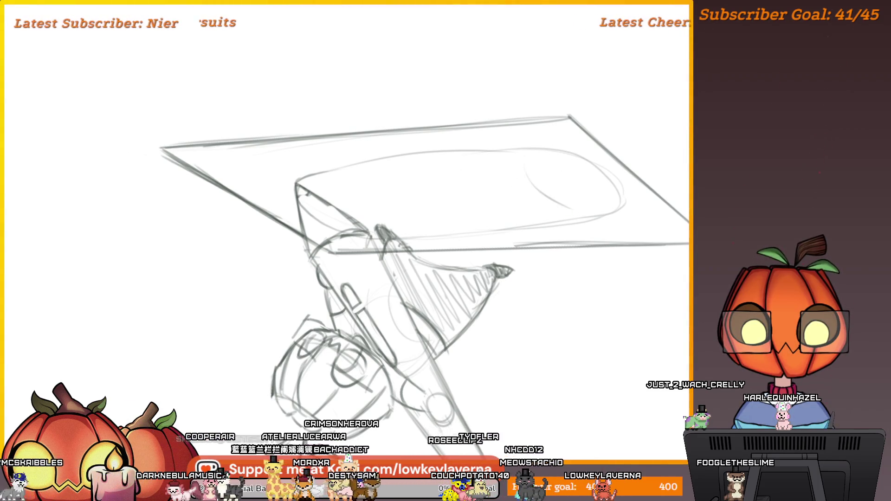
left_click_drag(560, 159, 528, 185)
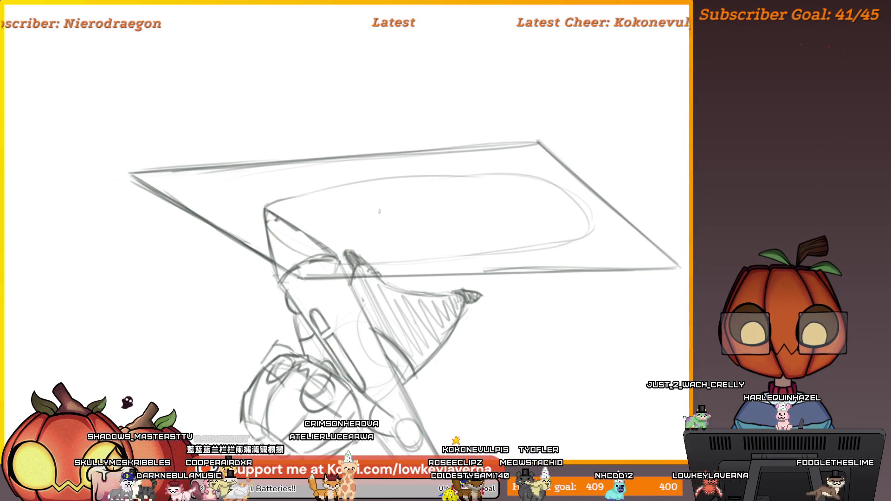
left_click_drag(337, 186, 325, 228)
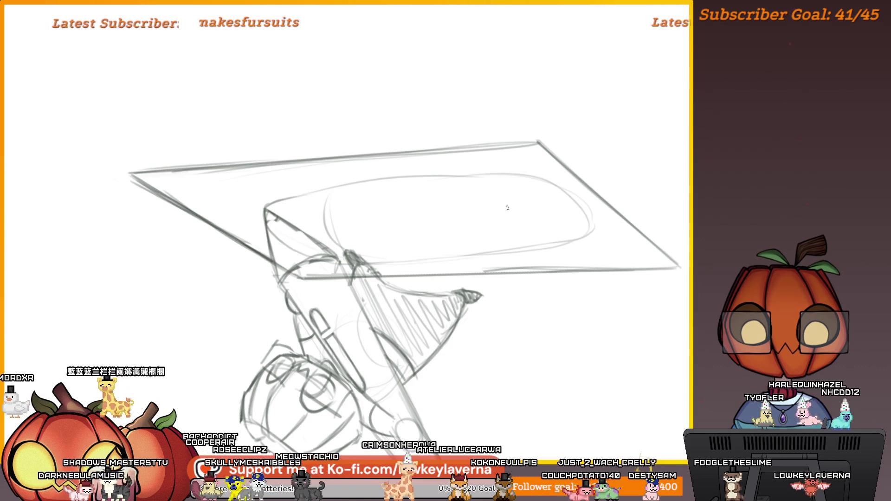
left_click_drag(442, 160, 391, 168)
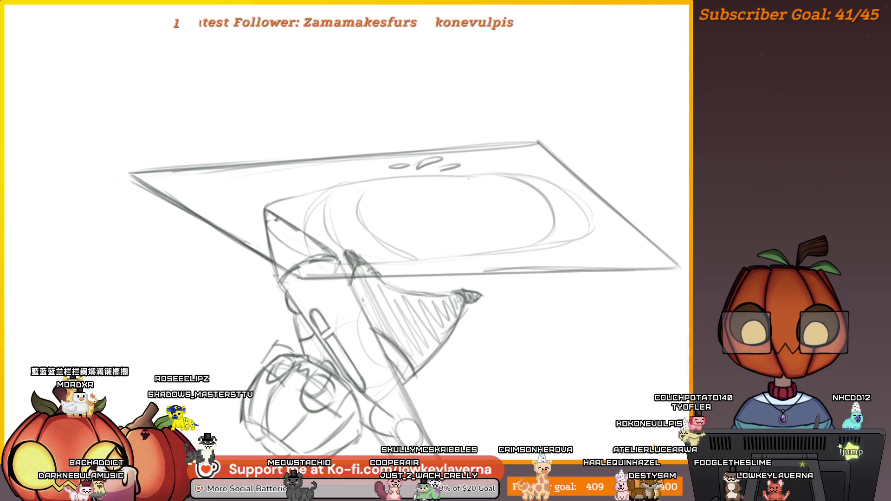
mouse_move(427, 233)
left_mouse_down()
mouse_move(508, 261)
mouse_move(541, 284)
mouse_move(536, 268)
left_mouse_up()
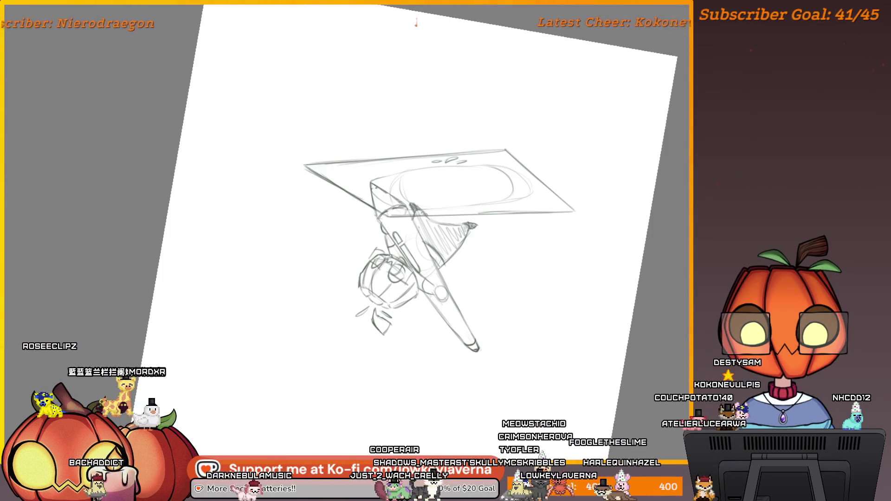
- Undo the last two tablet strokes, removing the inner screen oval and marks
key("ctrl+z")
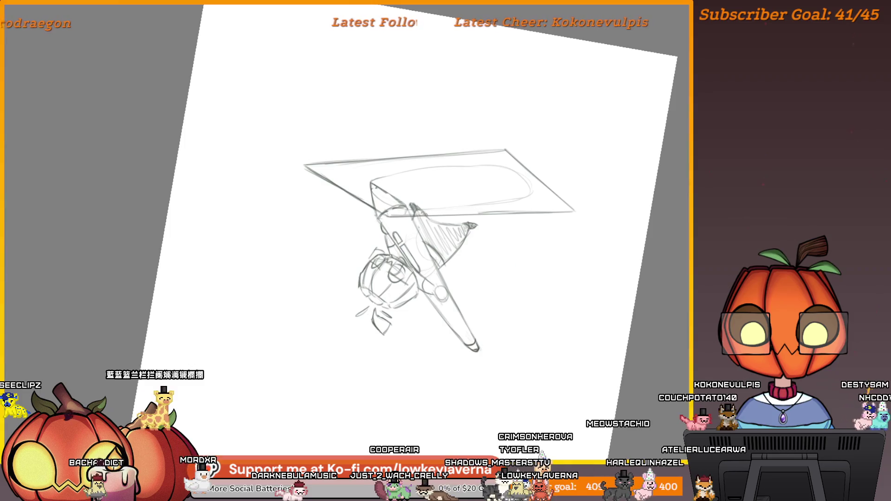
key("ctrl+z")
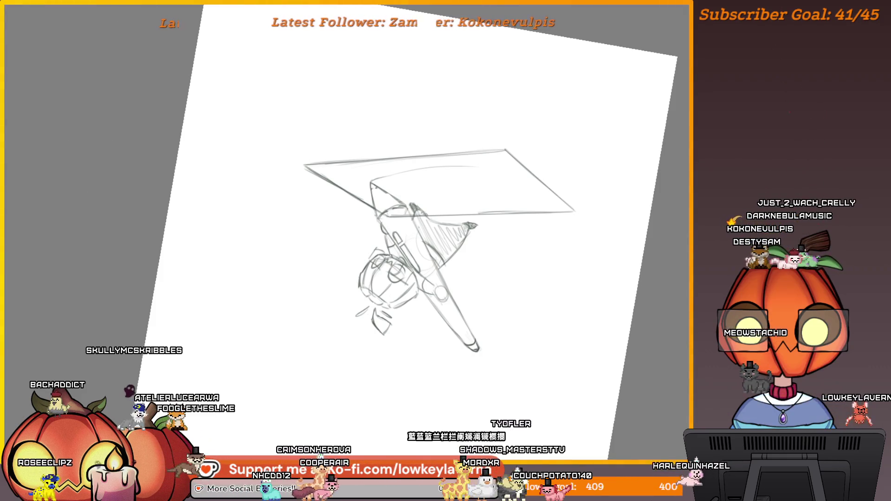
scroll(515, 74, "up", 5)
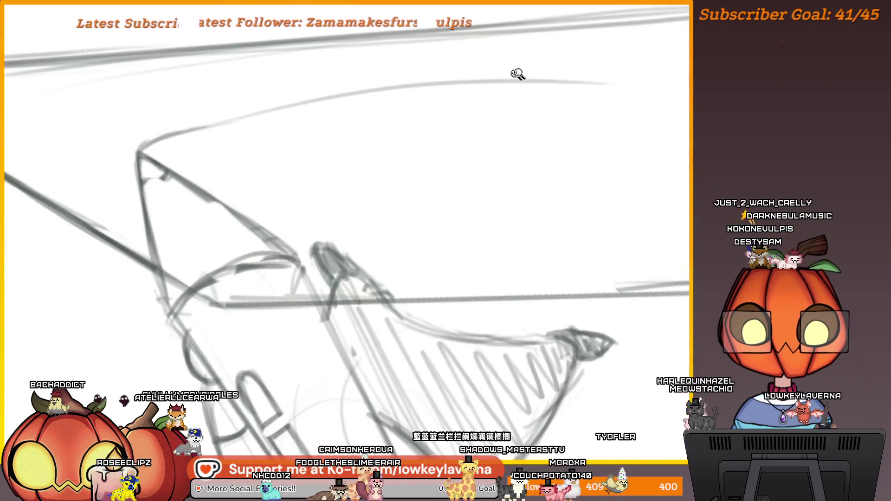
- Sketch extra overlapping pencil loops over the central ellipse of the stylus sketch
left_click_drag(468, 214, 459, 224)
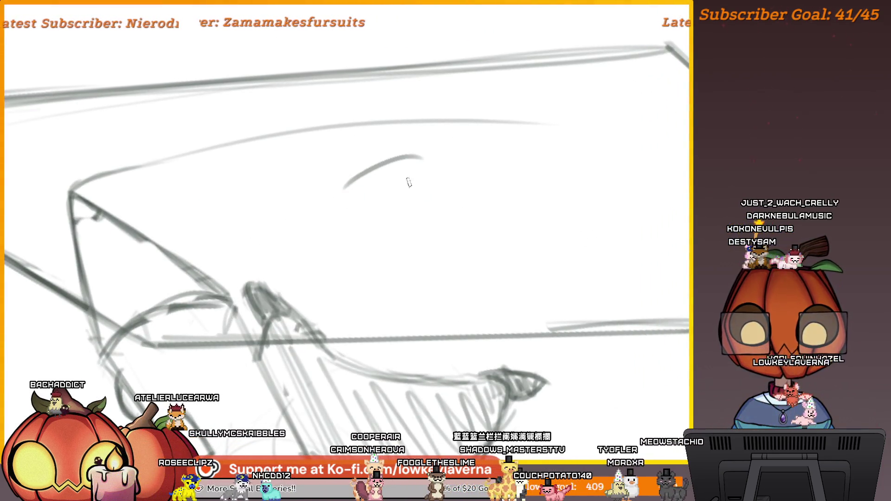
mouse_move(445, 193)
left_mouse_down()
mouse_move(497, 189)
mouse_move(419, 246)
left_mouse_up()
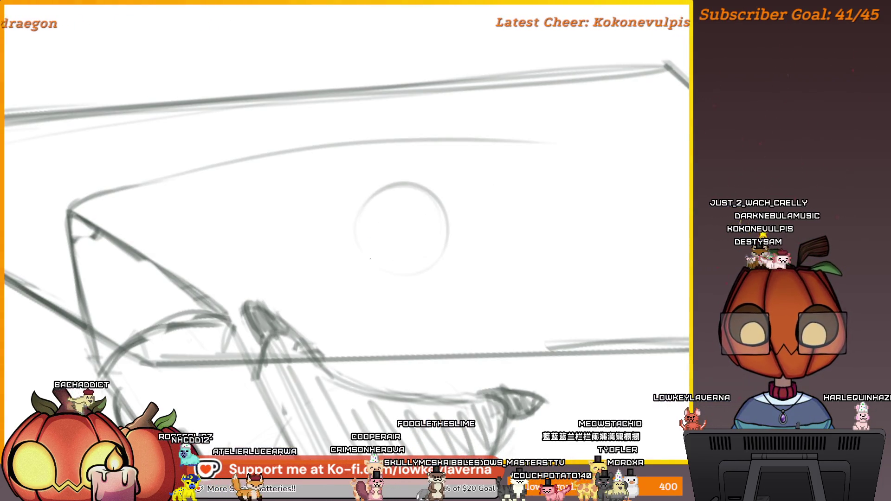
left_click_drag(357, 244, 360, 242)
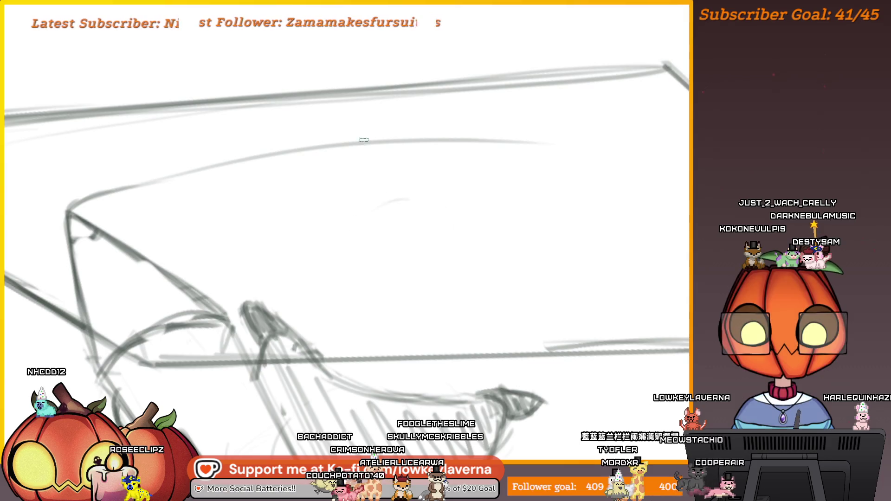
left_click_drag(415, 265, 403, 255)
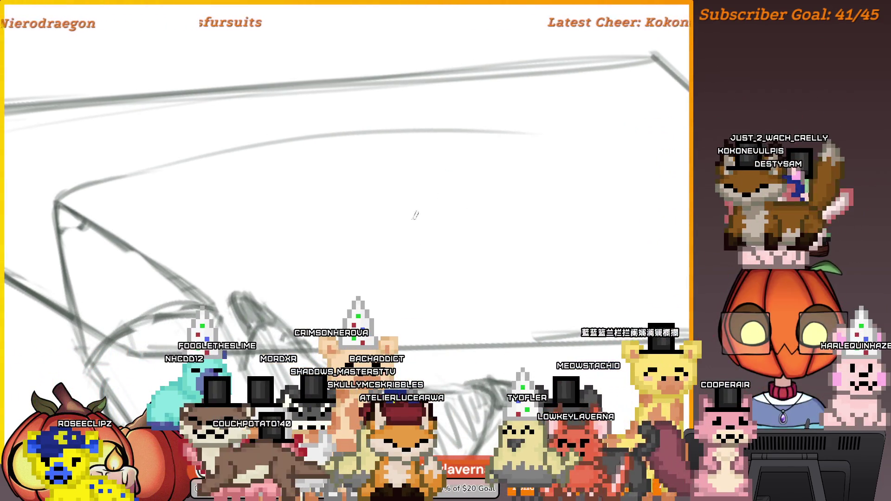
scroll(414, 173, "down", 1)
scroll(413, 174, "down", 3)
scroll(474, 219, "up", 2)
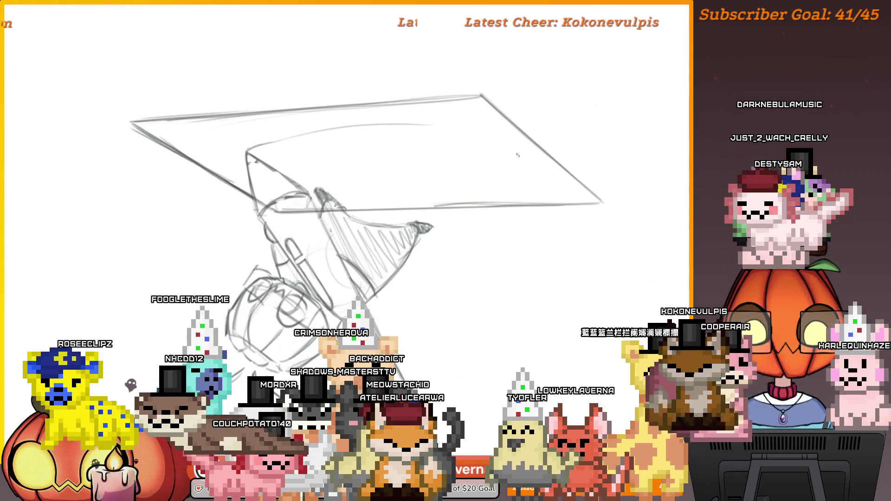
scroll(374, 146, "up", 2)
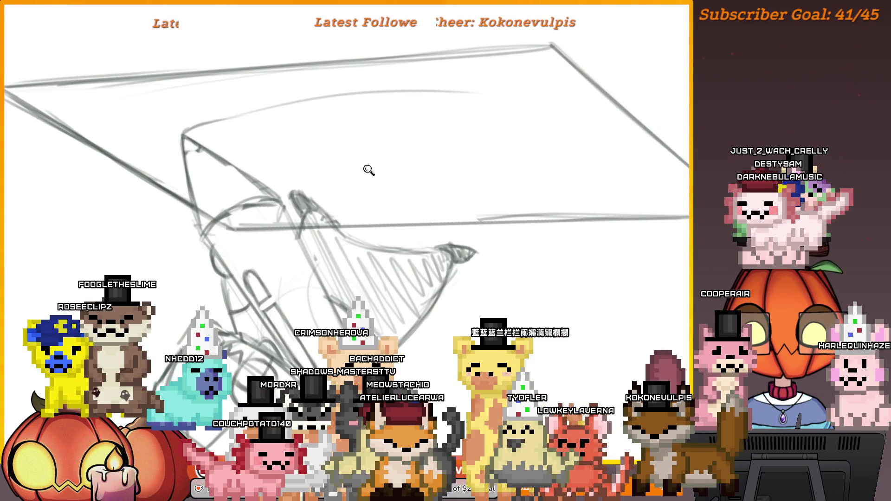
scroll(368, 172, "up", 1)
left_click_drag(391, 122, 393, 205)
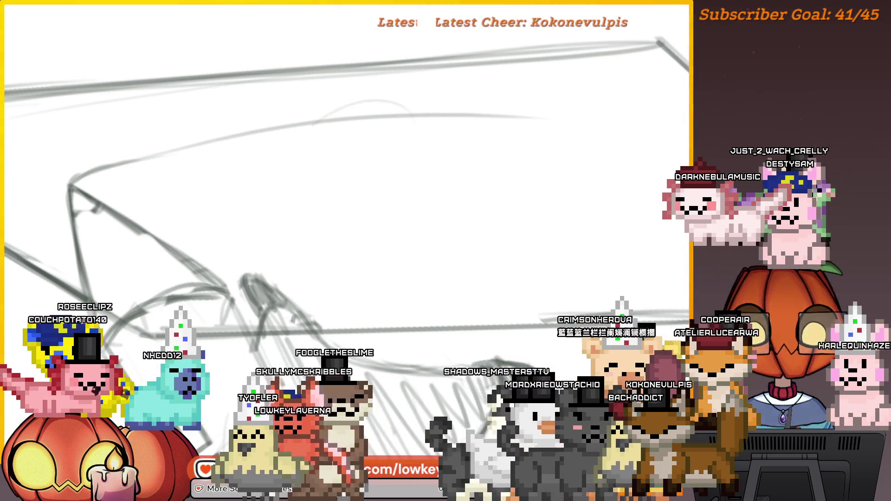
scroll(441, 188, "down", 3)
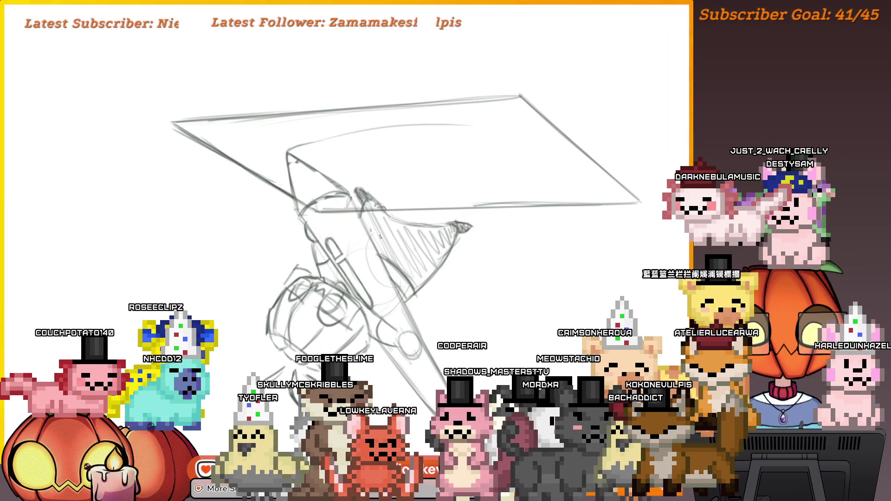
scroll(325, 255, "up", 3)
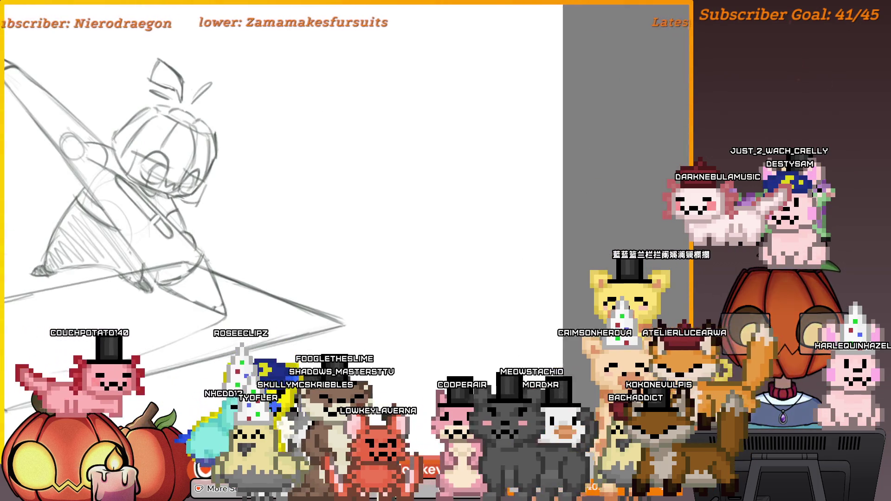
- Move to blank canvas beside the chibi and sketch a circle for a cat head
left_click_drag(315, 259, 468, 274)
mouse_move(530, 229)
left_mouse_down()
mouse_move(443, 207)
mouse_move(474, 163)
mouse_move(461, 152)
left_mouse_up()
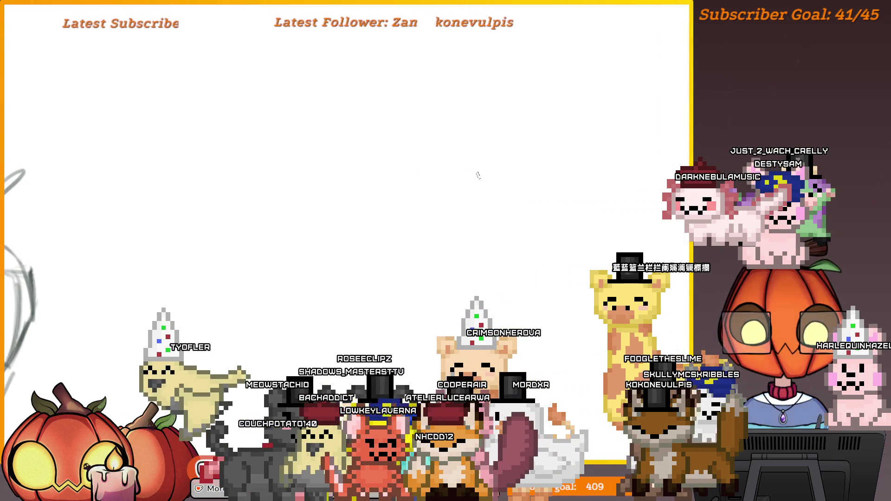
left_click_drag(483, 257, 434, 230)
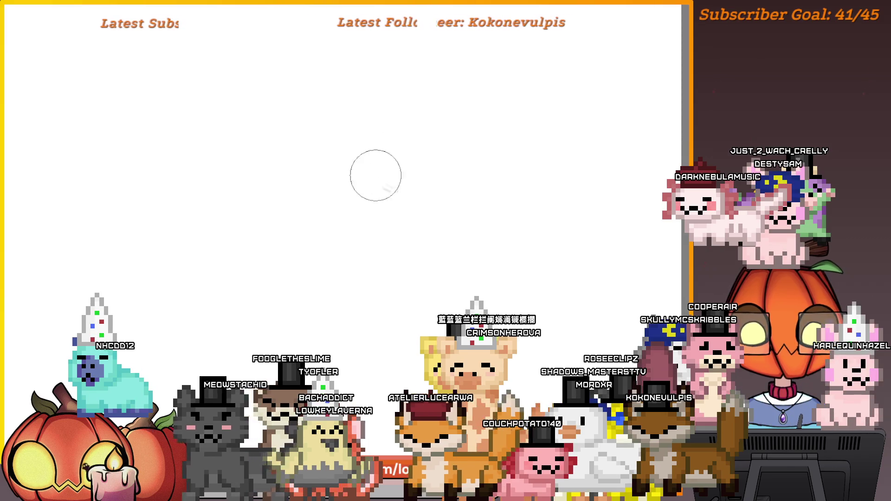
mouse_move(302, 339)
left_mouse_down()
mouse_move(424, 297)
mouse_move(453, 274)
mouse_move(462, 287)
mouse_move(442, 301)
left_mouse_up()
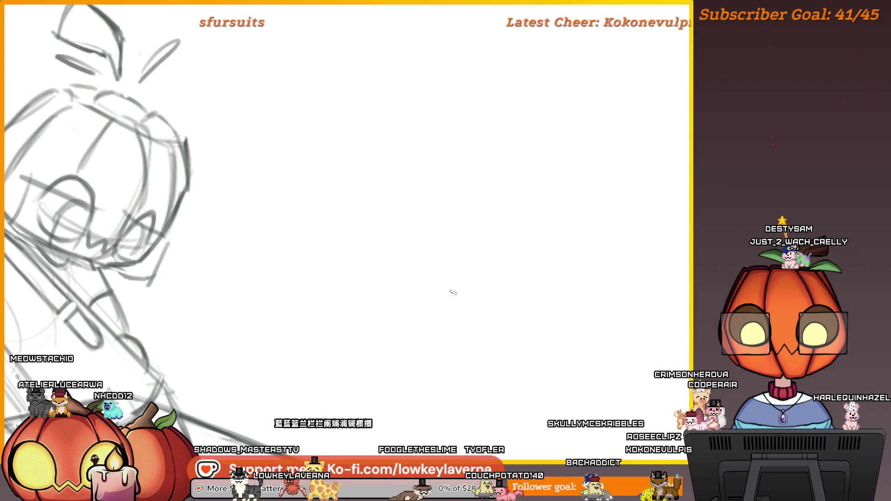
mouse_move(549, 230)
left_mouse_down()
mouse_move(483, 251)
mouse_move(470, 224)
left_mouse_up()
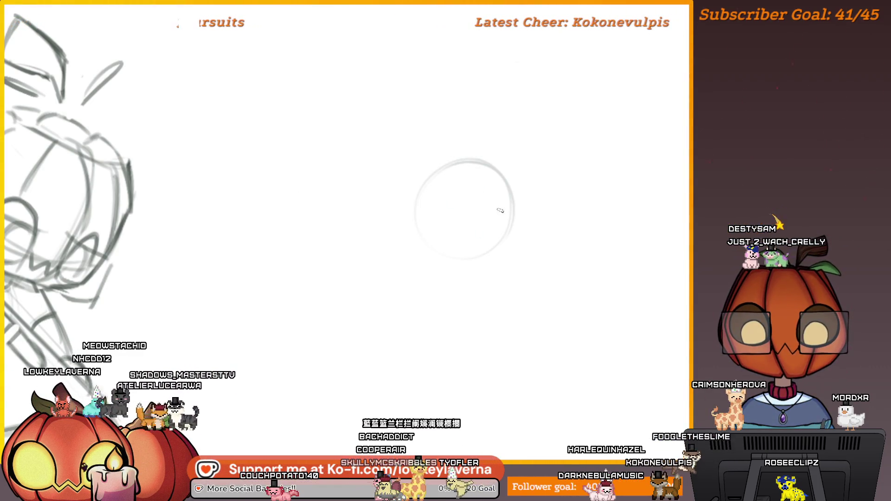
mouse_move(495, 207)
left_mouse_down()
mouse_move(517, 232)
mouse_move(515, 218)
mouse_move(549, 192)
left_mouse_up()
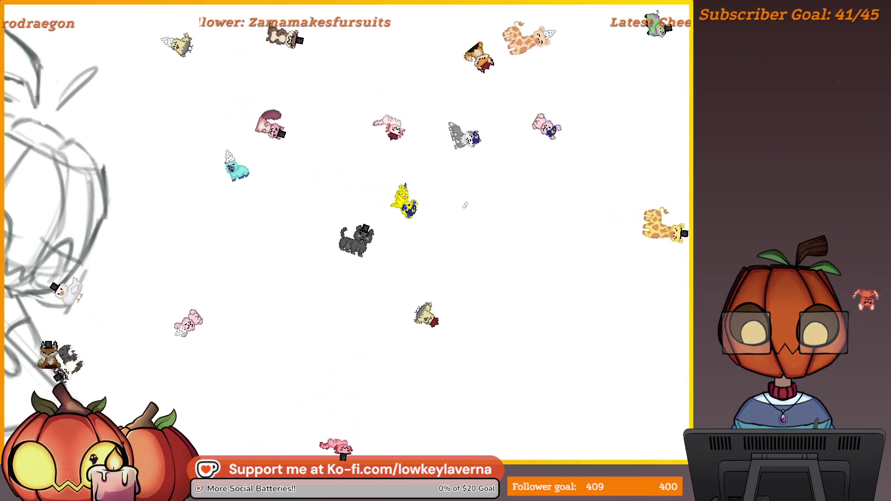
- Add an ear, two dot eyes, a :3 mouth and a body to the cat doodle
mouse_move(406, 203)
left_mouse_down()
mouse_move(420, 183)
mouse_move(485, 198)
left_mouse_up()
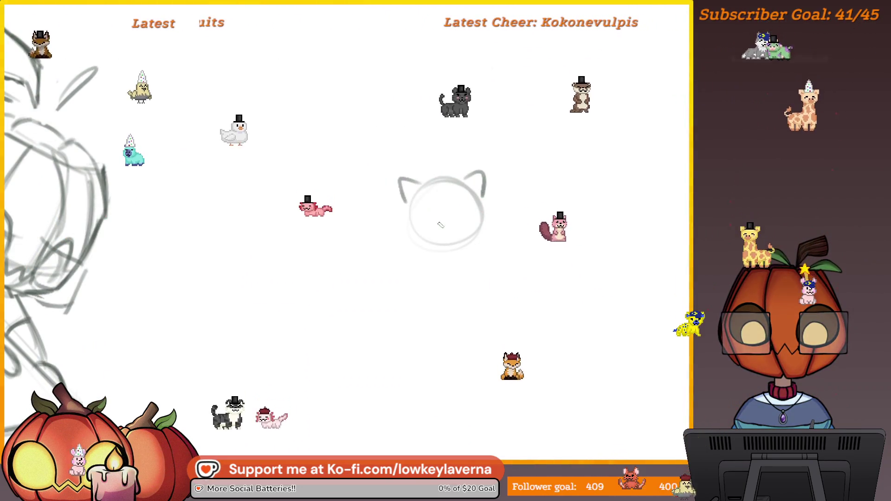
left_click(425, 215)
left_click(462, 212)
left_click_drag(434, 228, 455, 228)
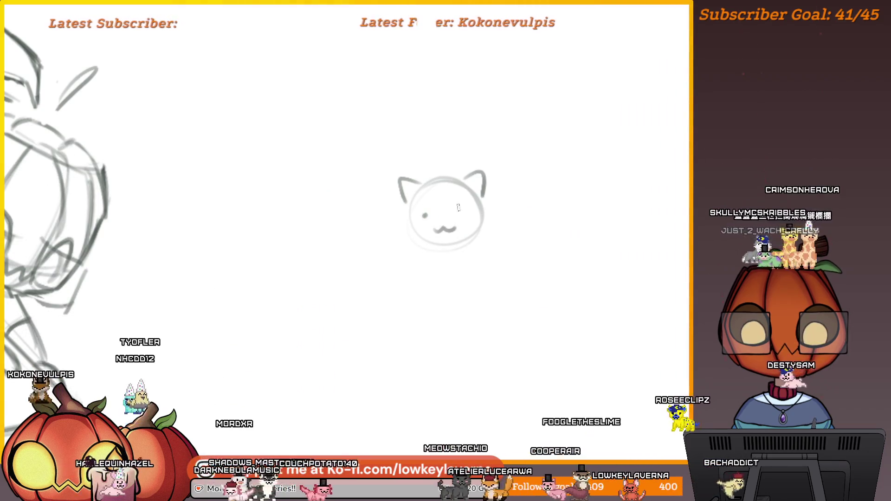
mouse_move(529, 209)
left_mouse_down()
mouse_move(495, 197)
mouse_move(427, 209)
mouse_move(430, 166)
mouse_move(496, 253)
left_mouse_up()
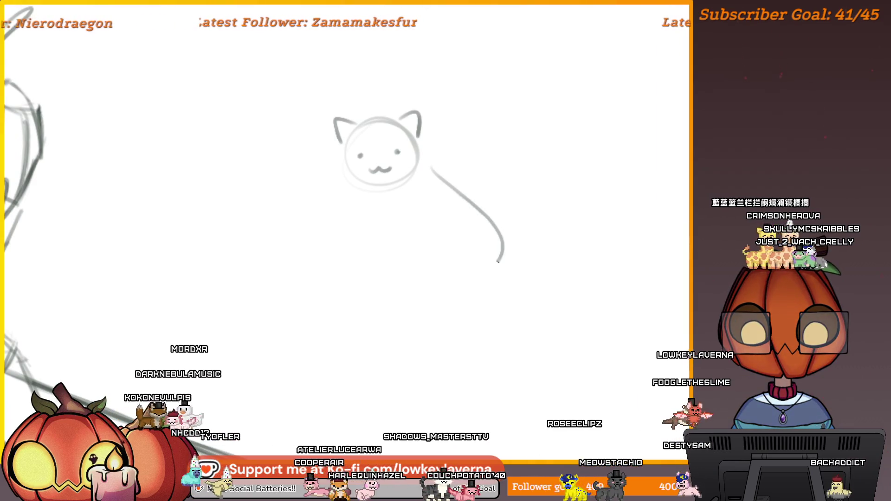
key("ctrl+z")
mouse_move(423, 173)
left_mouse_down()
mouse_move(434, 189)
mouse_move(427, 275)
left_mouse_up()
mouse_move(372, 193)
left_mouse_down()
mouse_move(350, 258)
mouse_move(417, 278)
mouse_move(457, 276)
left_mouse_up()
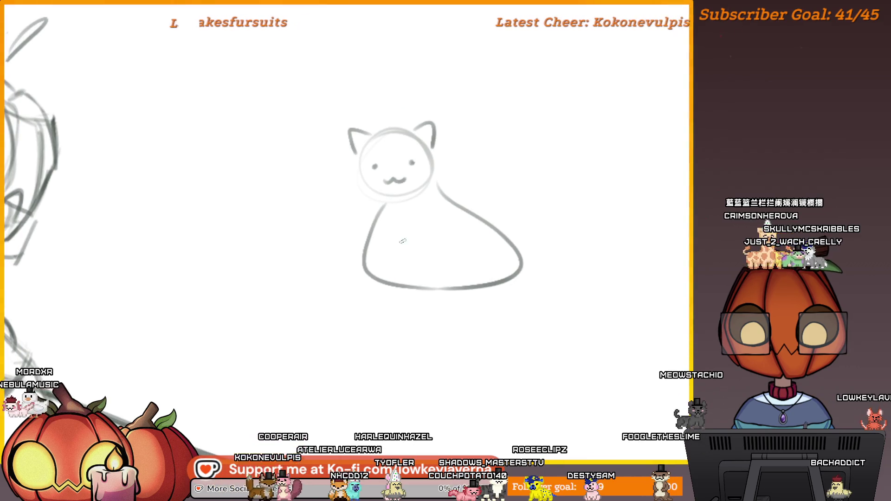
mouse_move(393, 209)
left_mouse_down()
mouse_move(439, 280)
mouse_move(440, 301)
left_mouse_up()
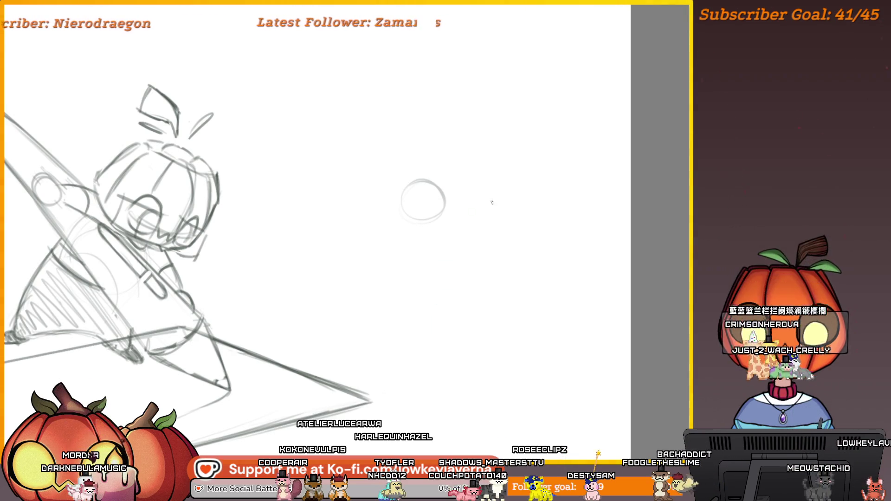
- Shape the bunny's rounded body by redrawing the back arc and bottom, erasing the light outer arc
scroll(492, 202, "up", 3)
mouse_move(436, 190)
left_mouse_down()
mouse_move(395, 205)
mouse_move(619, 284)
left_mouse_up()
left_click_drag(503, 237, 480, 224)
key("ctrl+z")
mouse_move(363, 178)
left_mouse_down()
mouse_move(374, 171)
mouse_move(582, 311)
left_mouse_up()
mouse_move(277, 229)
left_mouse_down()
mouse_move(271, 269)
mouse_move(283, 237)
mouse_move(295, 308)
mouse_move(582, 311)
left_mouse_up()
key("ctrl+z")
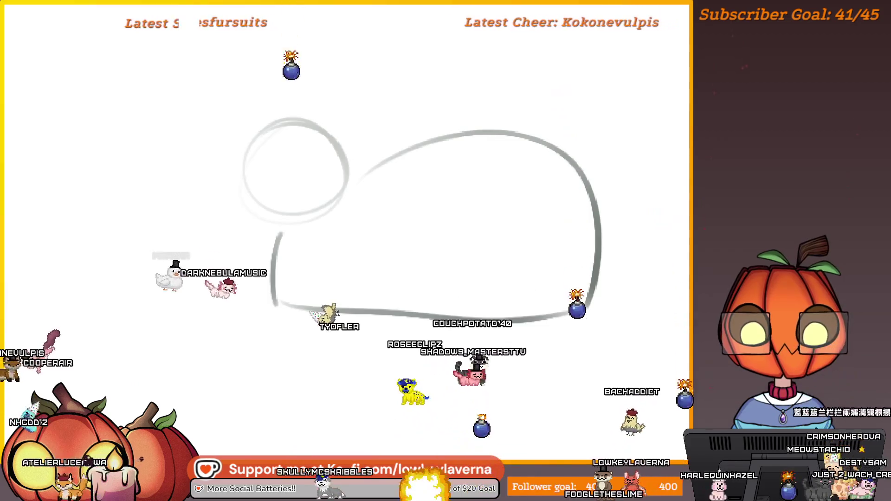
key("ctrl+z")
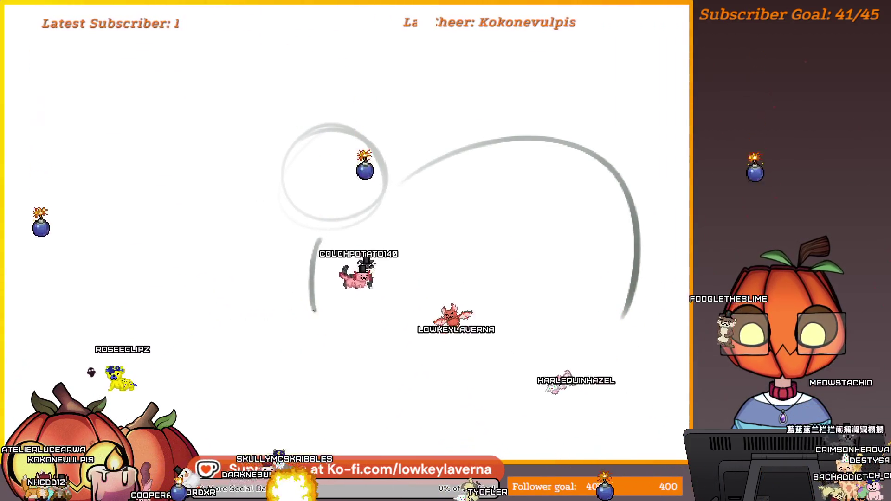
left_click_drag(315, 310, 617, 320)
left_click_drag(582, 206, 610, 320)
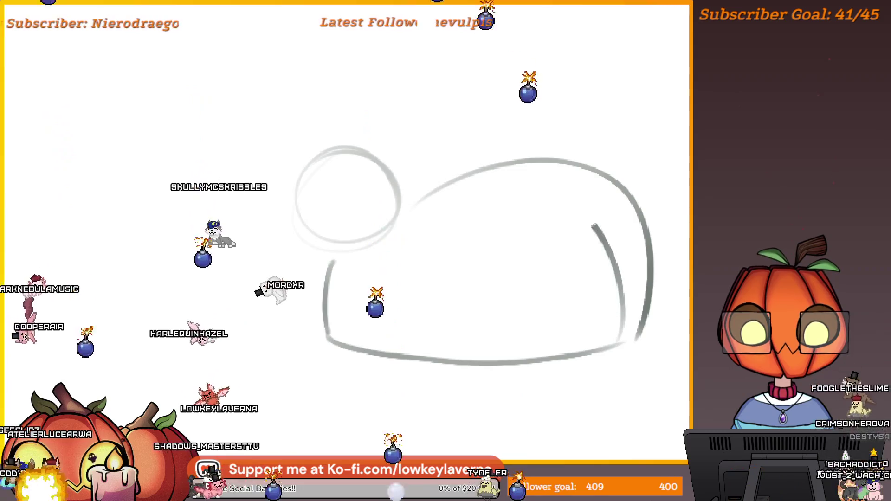
left_click_drag(425, 197, 594, 226)
left_click_drag(596, 269, 525, 255)
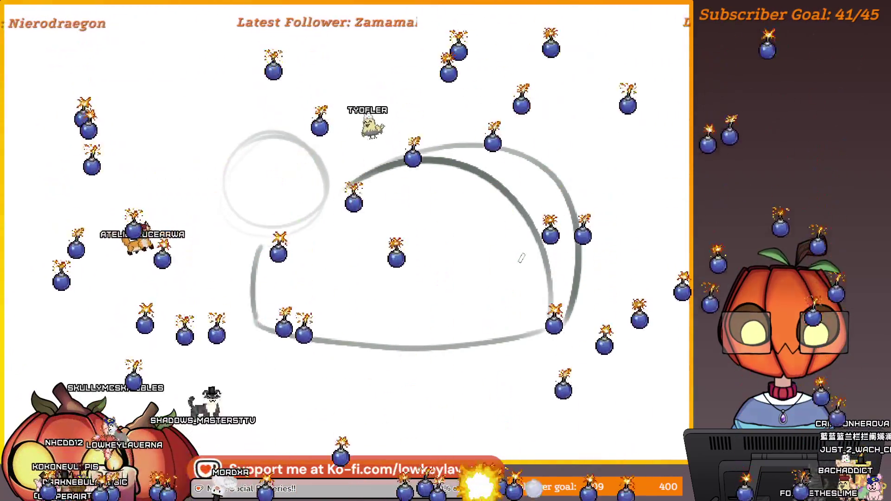
key("e")
mouse_move(572, 328)
left_mouse_down()
mouse_move(573, 195)
mouse_move(418, 169)
mouse_move(313, 171)
mouse_move(365, 176)
left_mouse_up()
key("b")
- Draw a curved tail at the back of the bunny's body
mouse_move(433, 223)
left_mouse_down()
mouse_move(470, 242)
mouse_move(478, 234)
left_mouse_up()
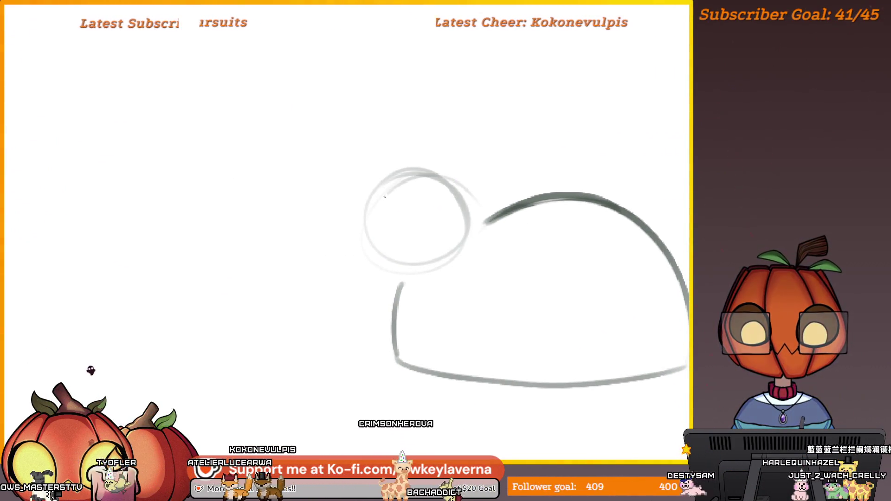
left_click_drag(399, 262, 407, 246)
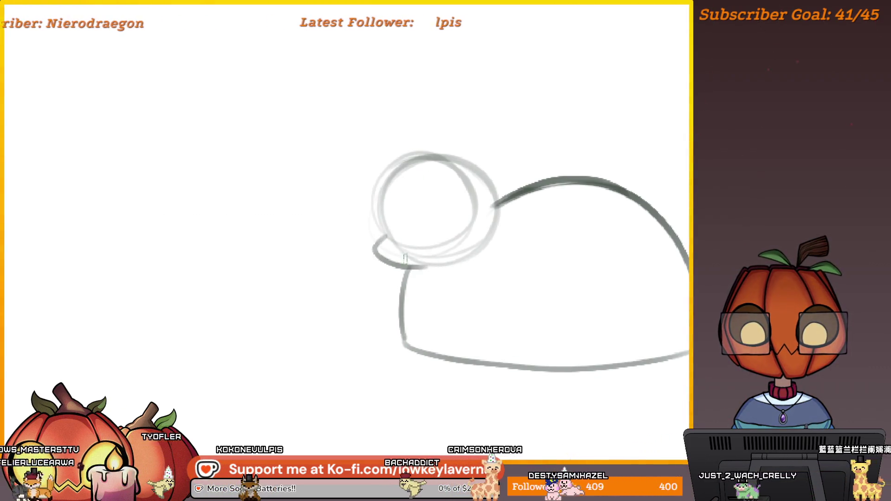
mouse_move(442, 223)
left_mouse_down()
mouse_move(430, 245)
mouse_move(479, 248)
left_mouse_up()
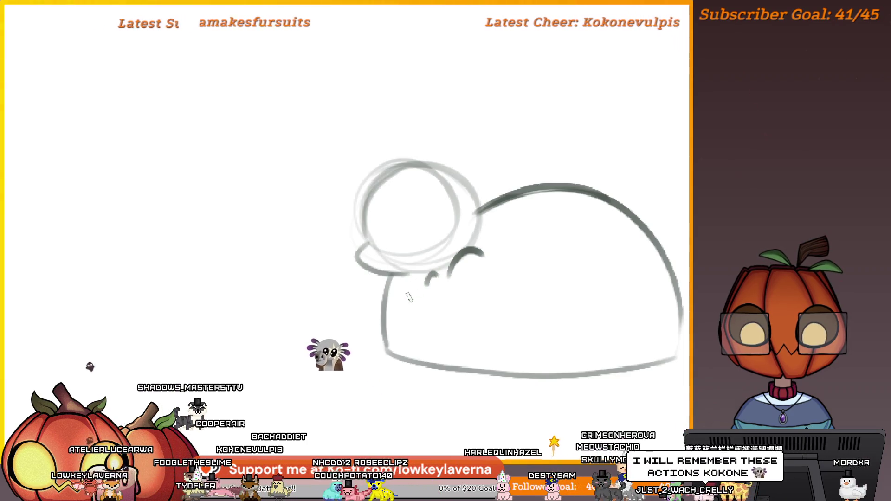
mouse_move(433, 319)
left_mouse_down()
mouse_move(452, 323)
mouse_move(378, 324)
mouse_move(398, 331)
left_mouse_up()
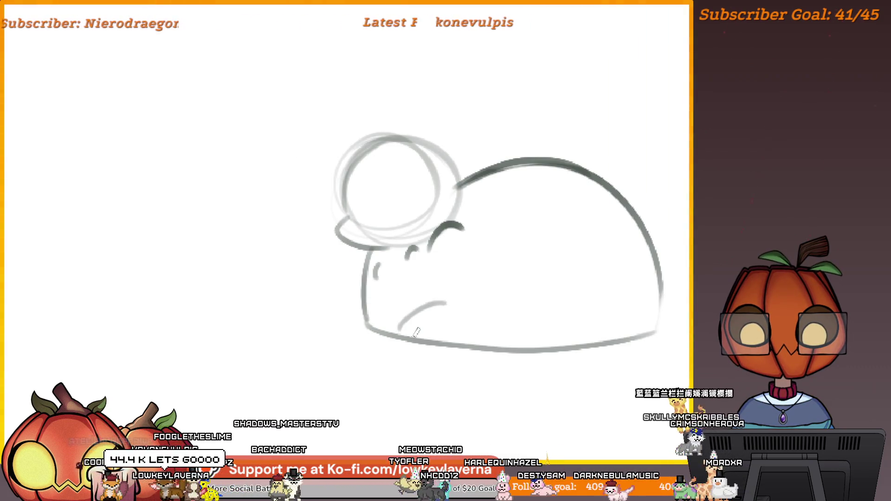
left_click_drag(445, 314, 458, 302)
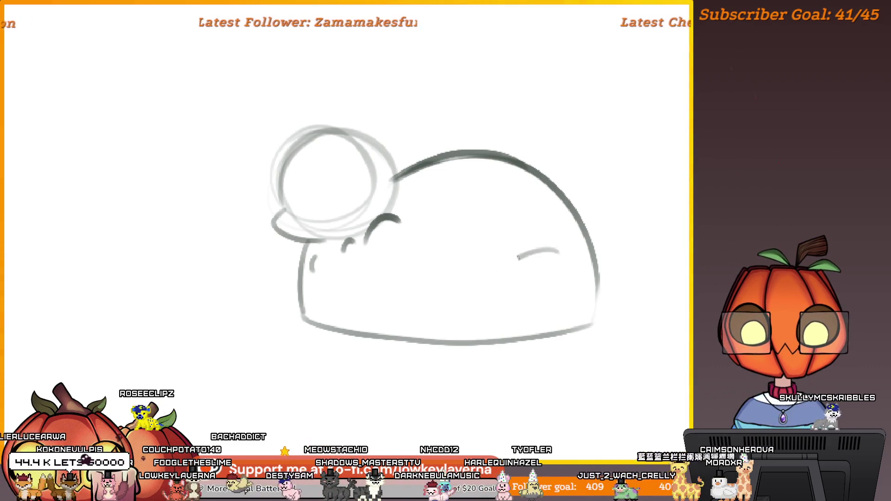
left_click_drag(449, 321, 496, 329)
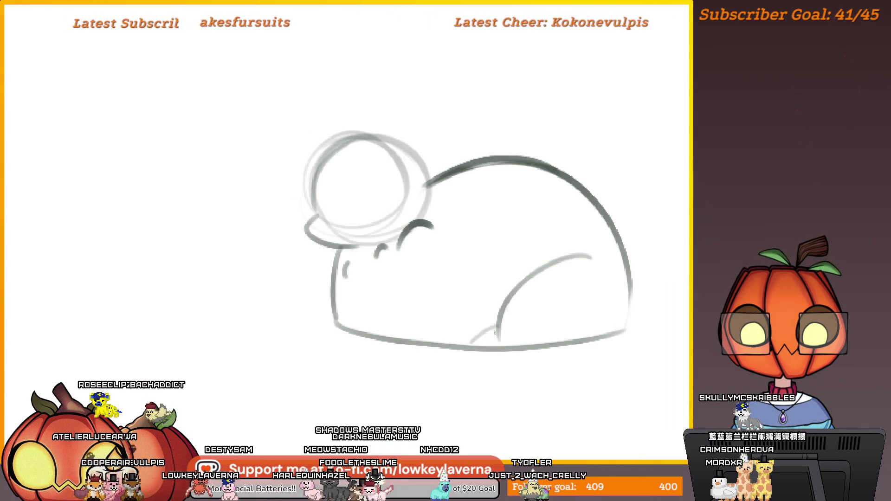
left_click_drag(468, 327, 486, 326)
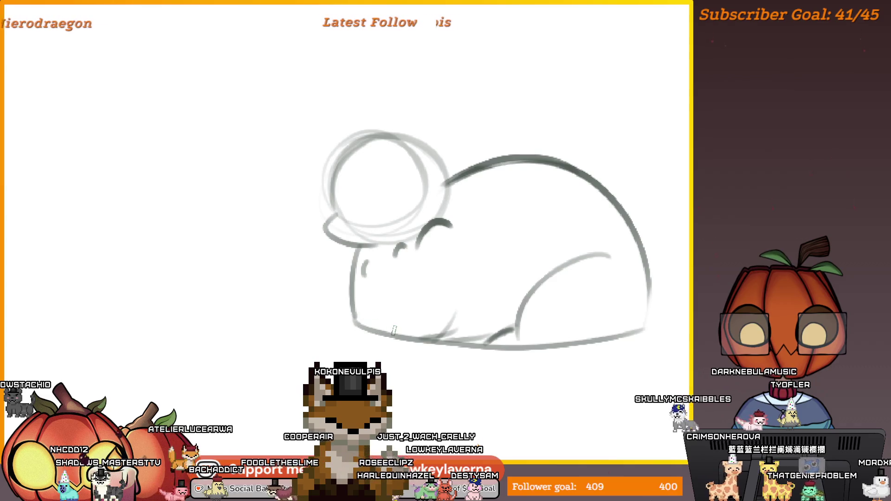
left_click_drag(565, 269, 492, 297)
mouse_move(520, 350)
left_mouse_down()
mouse_move(572, 278)
mouse_move(541, 296)
left_mouse_up()
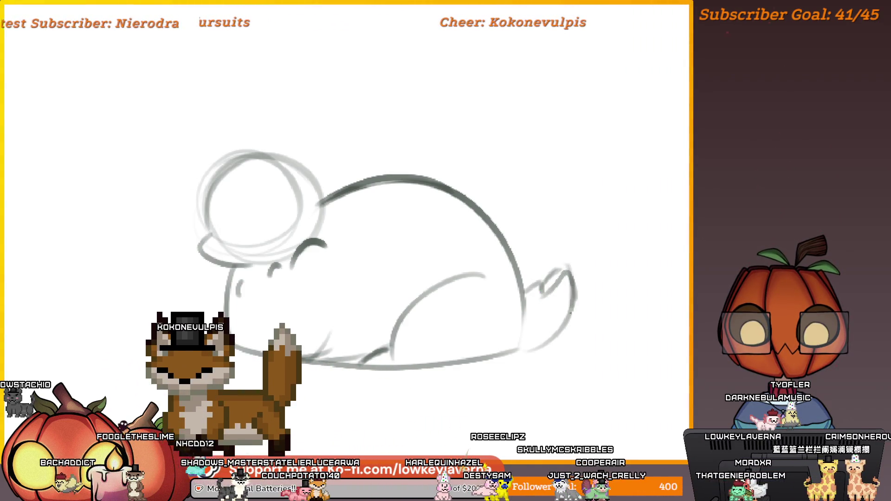
- Sketch the bunny's right ear above its head and start the left ear
mouse_move(479, 210)
left_mouse_down()
mouse_move(541, 249)
mouse_move(598, 260)
mouse_move(620, 286)
left_mouse_up()
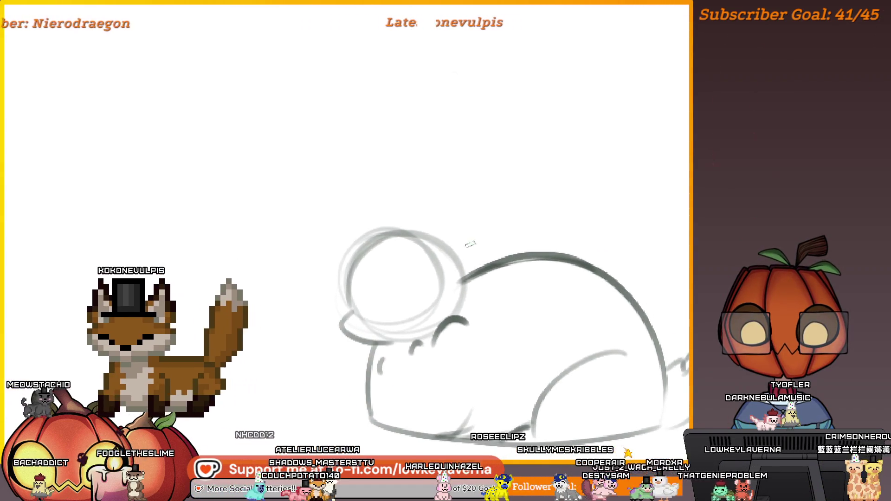
left_click_drag(463, 139, 466, 262)
key("ctrl+z")
left_click_drag(434, 229, 477, 122)
mouse_move(478, 118)
left_mouse_down()
mouse_move(512, 133)
mouse_move(494, 267)
left_mouse_up()
key("ctrl+z")
left_click_drag(513, 135, 453, 255)
left_click_drag(428, 198, 458, 199)
- Complete the left ear and redraw the second ear line, fixing strokes with undo and redo
mouse_move(407, 223)
left_mouse_down()
mouse_move(352, 112)
mouse_move(323, 211)
left_mouse_up()
scroll(416, 152, "down", 3)
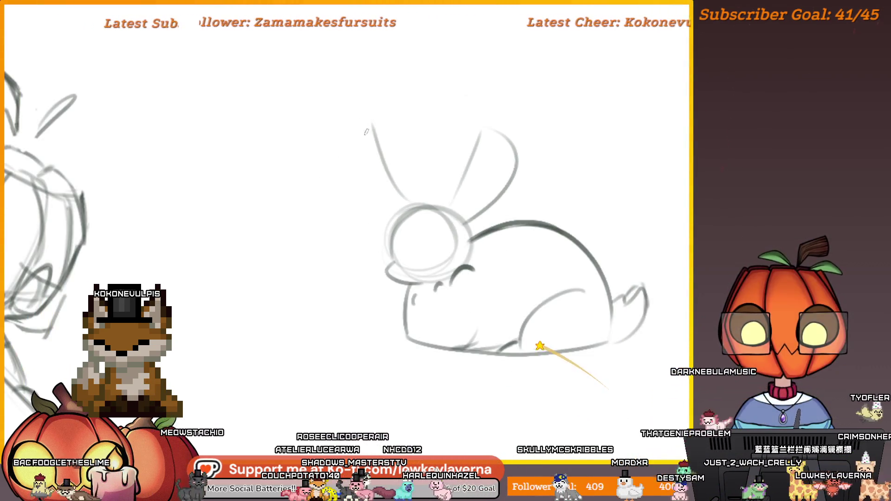
scroll(439, 181, "down", 2)
mouse_move(439, 180)
left_mouse_down()
mouse_move(583, 181)
mouse_move(472, 189)
left_mouse_up()
key("ctrl+z")
key("ctrl+z")
key("ctrl+y")
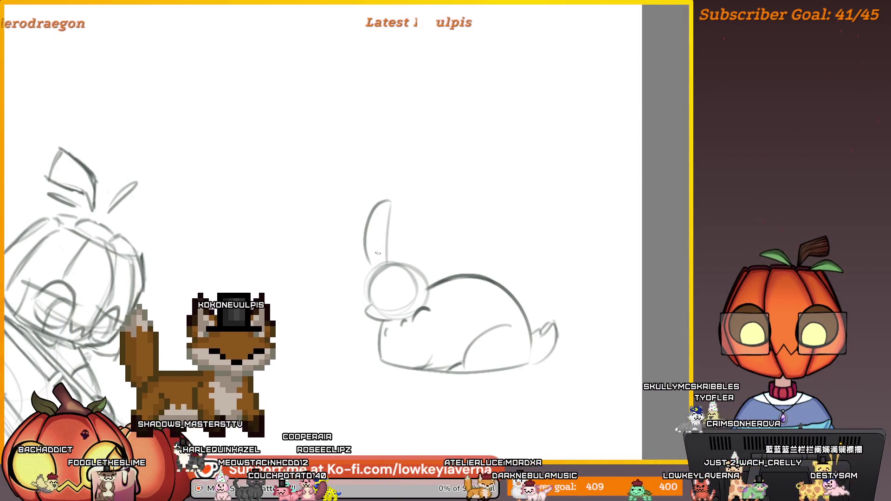
left_click_drag(419, 211, 416, 220)
mouse_move(407, 274)
left_mouse_down()
mouse_move(414, 218)
mouse_move(462, 225)
left_mouse_up()
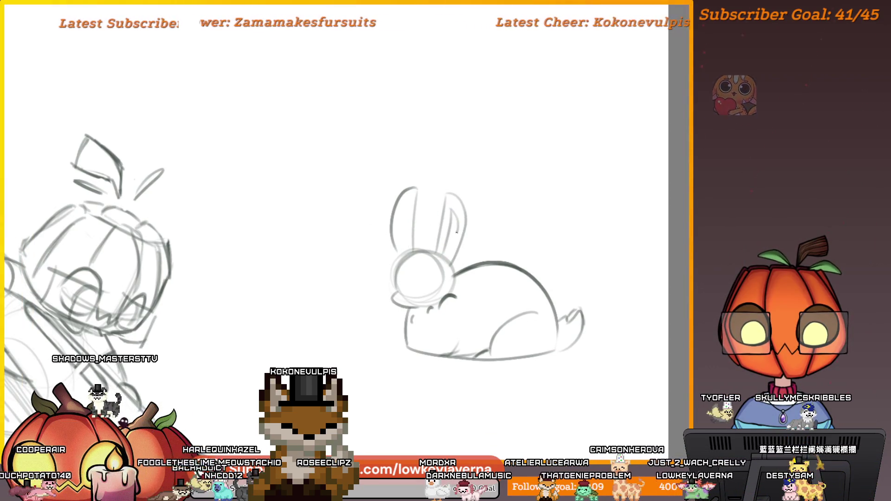
- Dot in the bunny's eye and begin lassoing the bunny to select it
left_click_drag(431, 278, 437, 272)
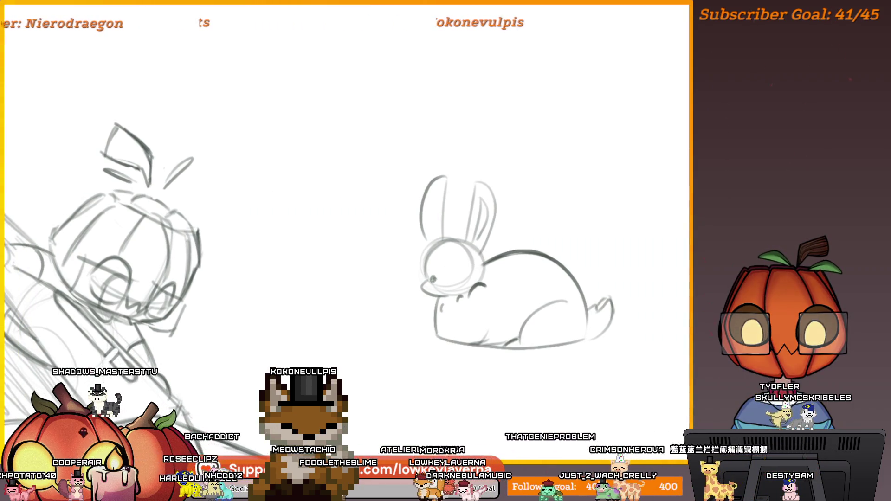
left_click(432, 279)
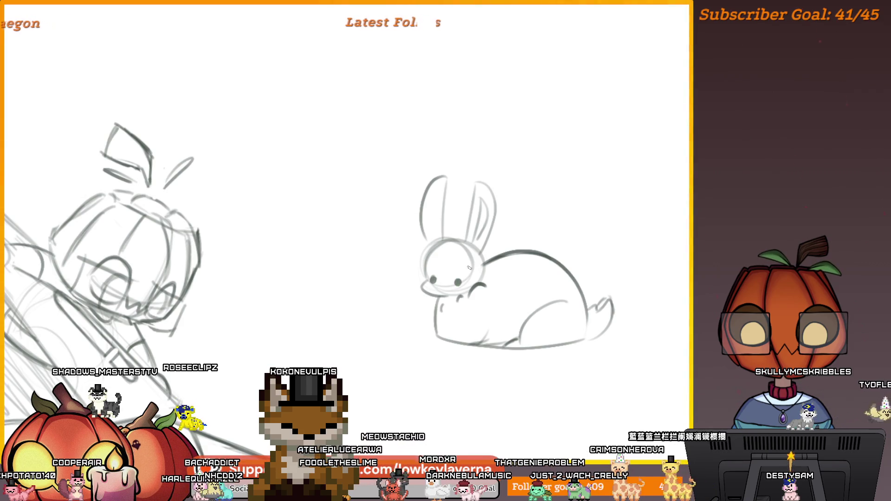
left_click_drag(452, 291, 463, 277)
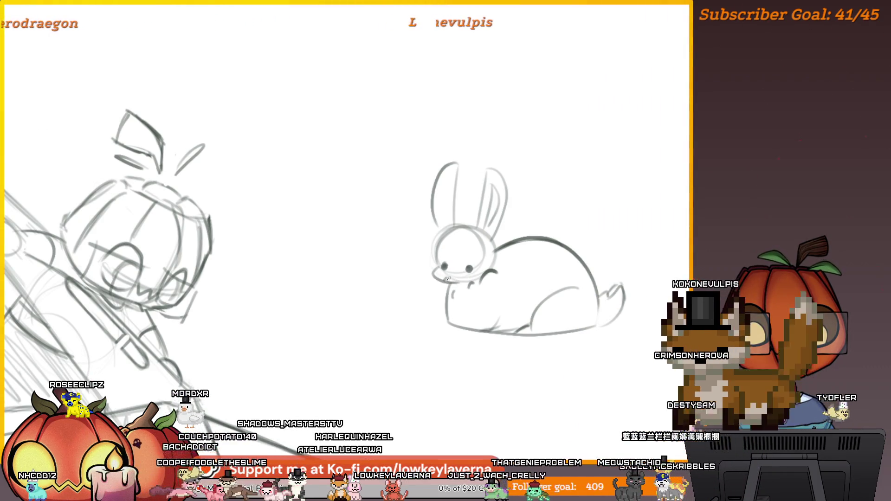
scroll(488, 359, "down", 3)
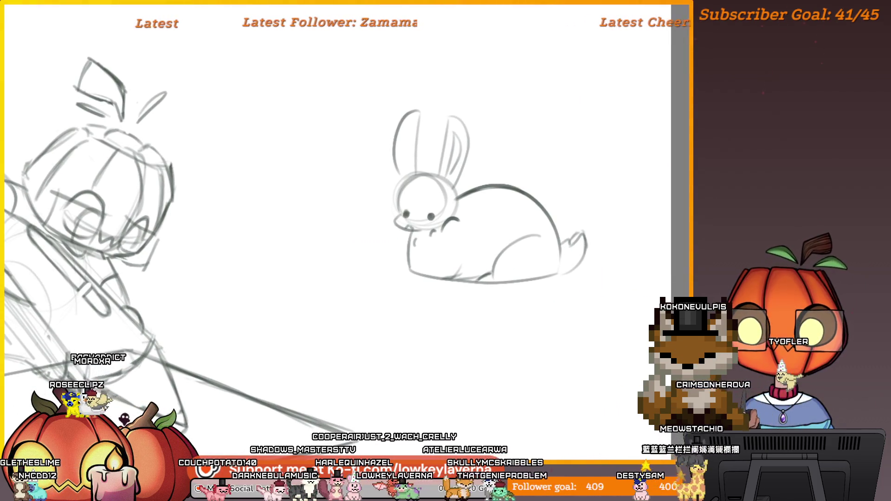
mouse_move(420, 86)
left_mouse_down()
mouse_move(537, 357)
mouse_move(420, 88)
left_mouse_up()
- Rotate the selected bunny upside down
scroll(386, 132, "down", 3)
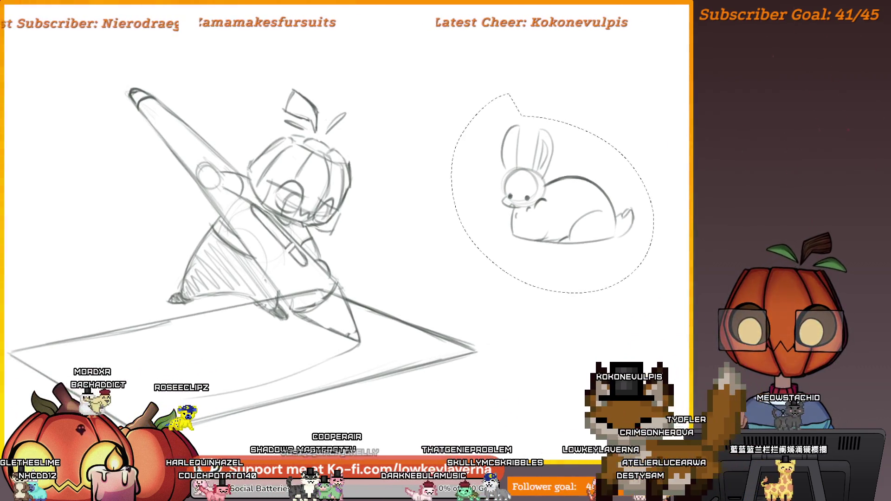
key("ctrl+t")
scroll(650, 175, "down", 2)
mouse_move(534, 119)
left_mouse_down()
mouse_move(419, 332)
mouse_move(360, 336)
mouse_move(342, 323)
left_mouse_up()
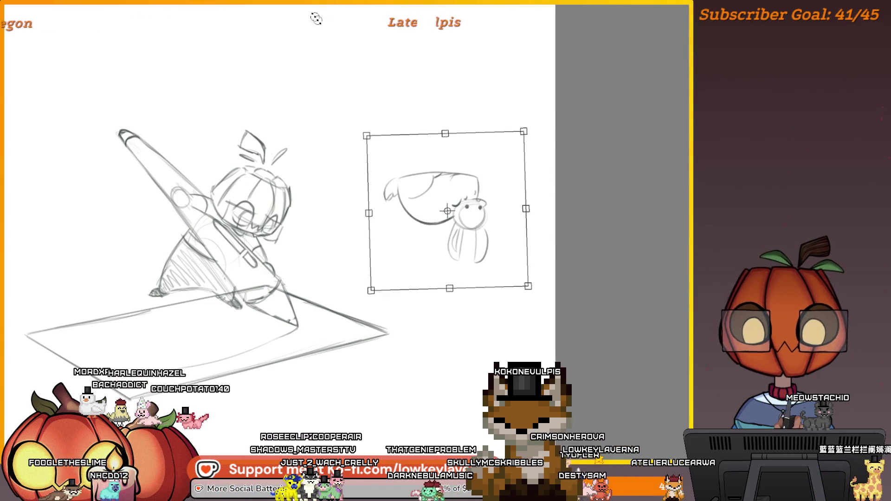
key("Return")
- Move the bunny onto the tablet and flatten it into the tablet's perspective
left_click_drag(648, 209, 762, 196)
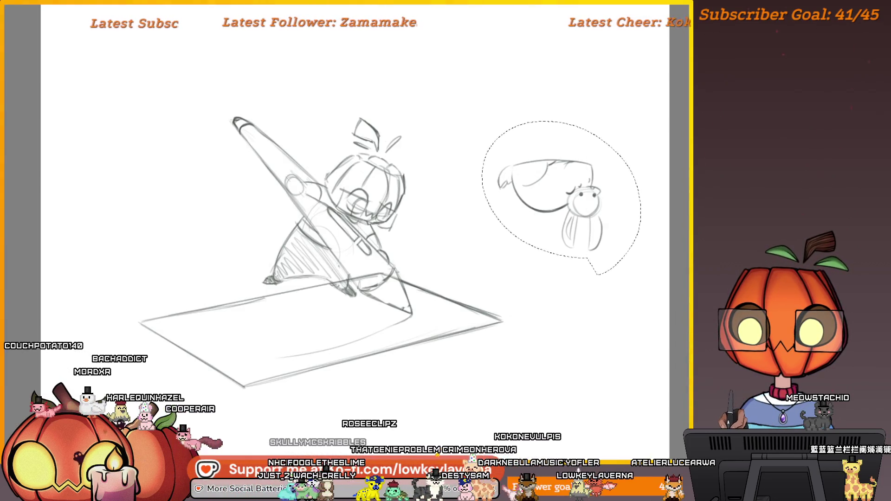
key("ctrl+t")
mouse_move(501, 243)
left_mouse_down()
mouse_move(545, 220)
mouse_move(304, 342)
left_mouse_up()
mouse_move(283, 249)
left_mouse_down()
mouse_move(200, 302)
mouse_move(188, 298)
left_mouse_up()
left_click_drag(441, 401, 543, 299)
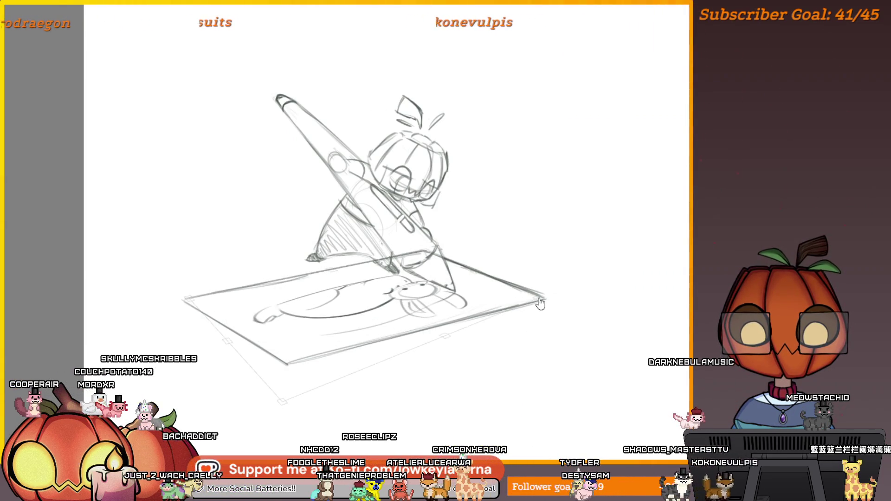
key("Return")
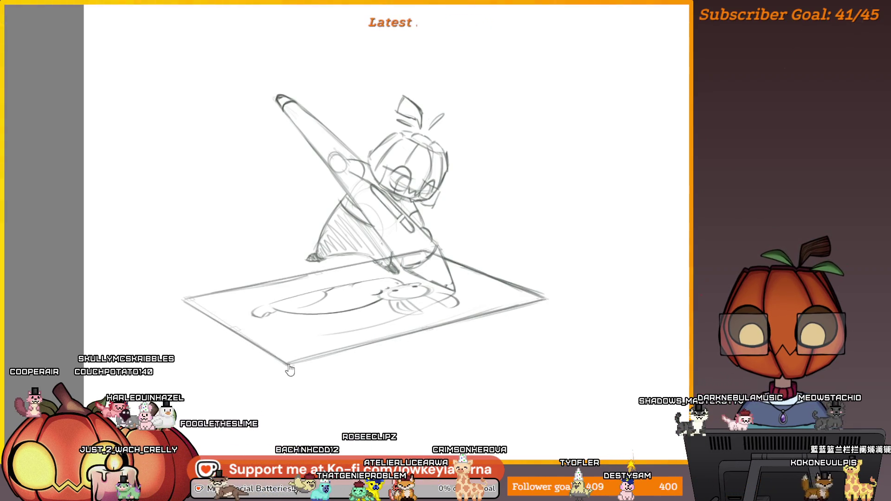
key("Return")
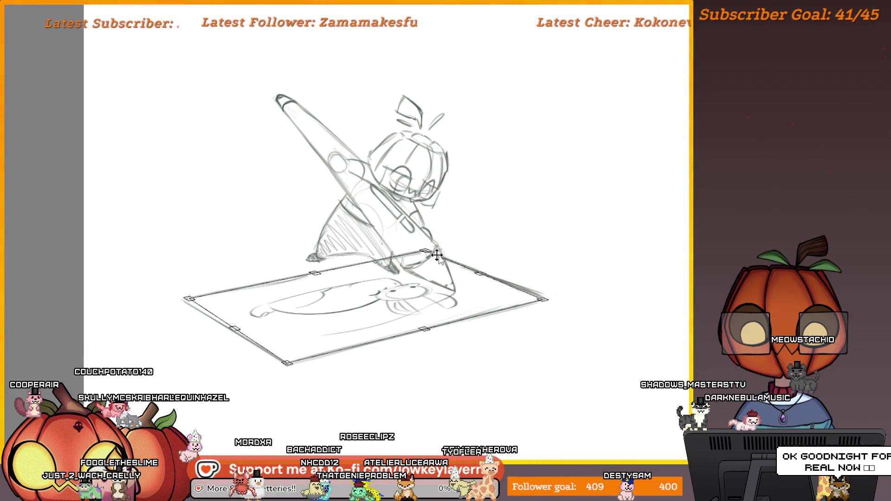
scroll(444, 263, "down", 2)
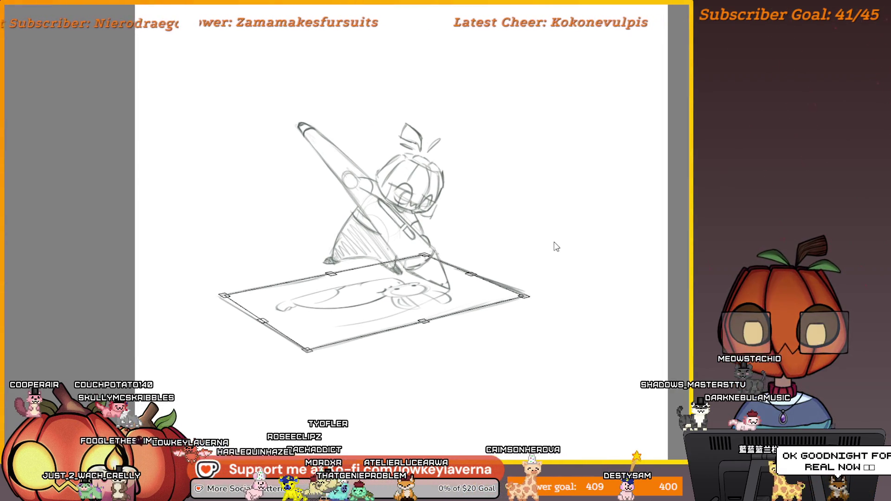
key("Return")
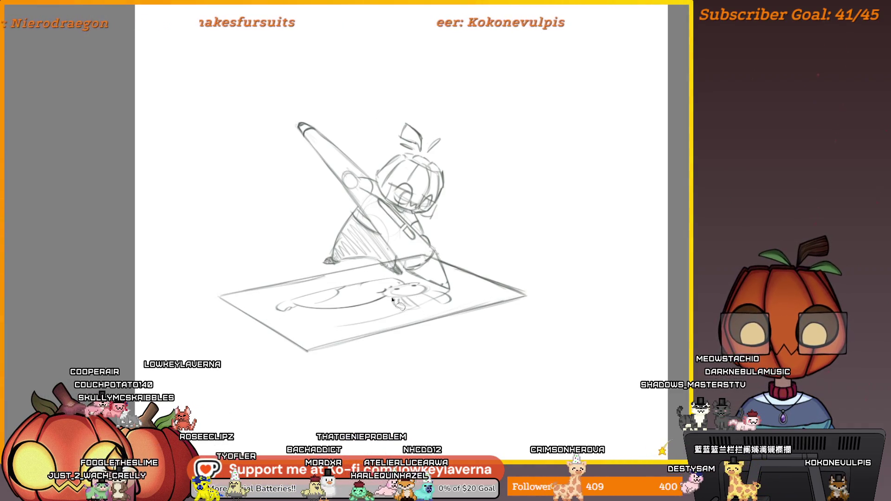
- Nudge the bunny, then delete it and the extra curved stroke from the tablet
left_click_drag(433, 299, 438, 295)
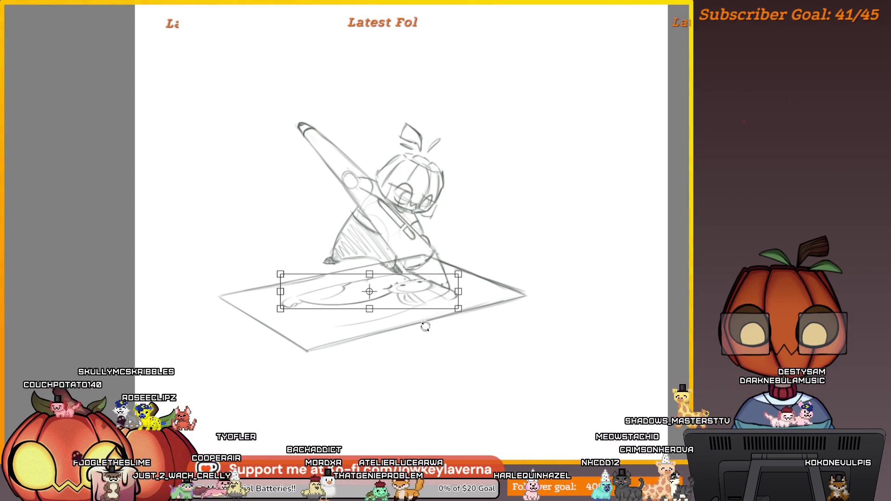
key("Delete")
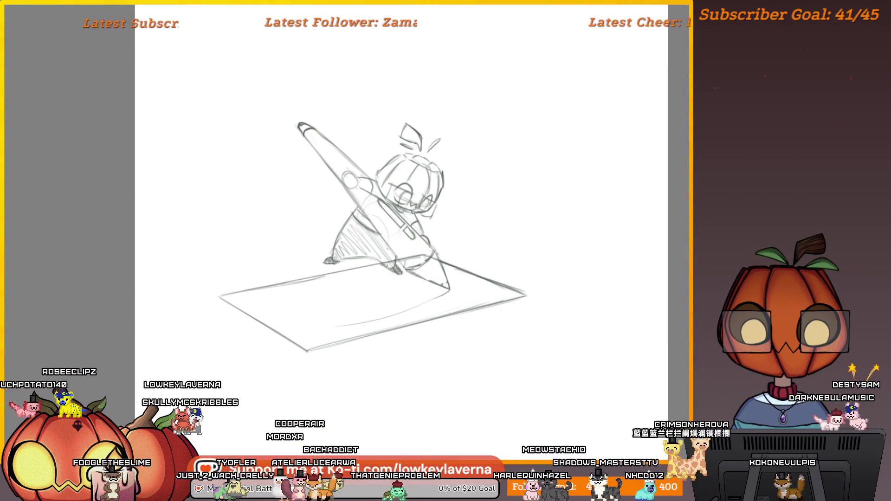
key("Delete")
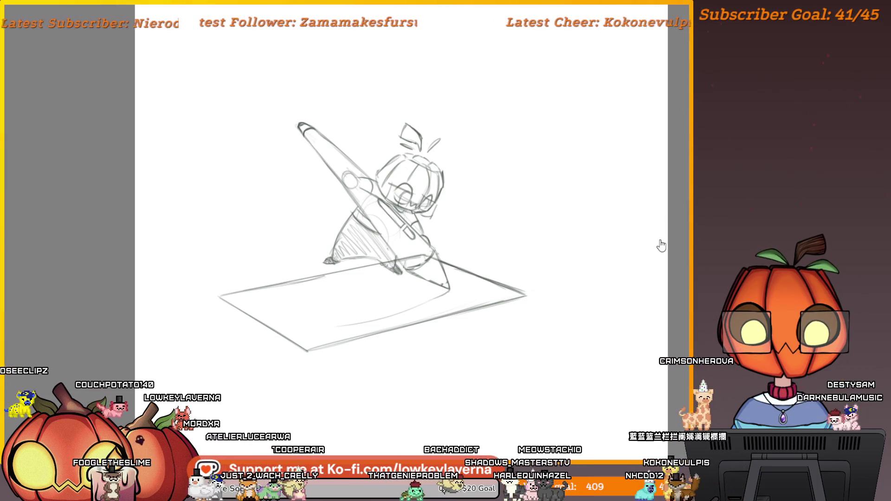
left_click_drag(452, 291, 477, 289)
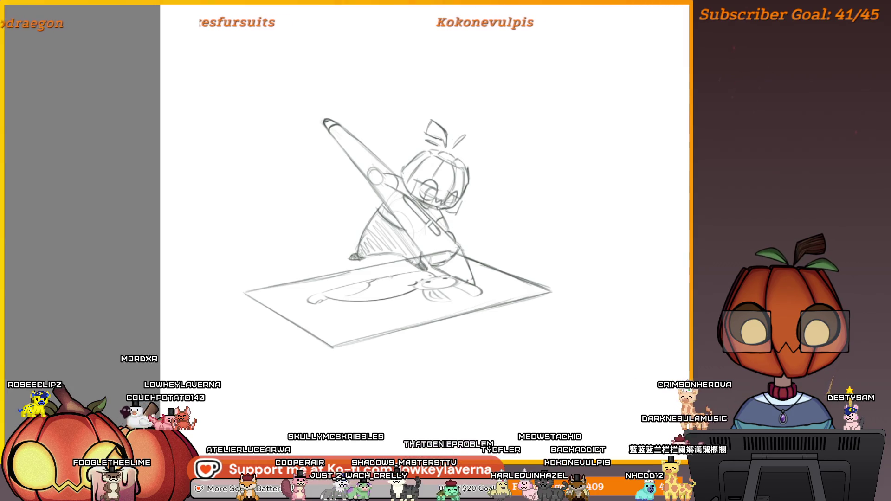
key("m")
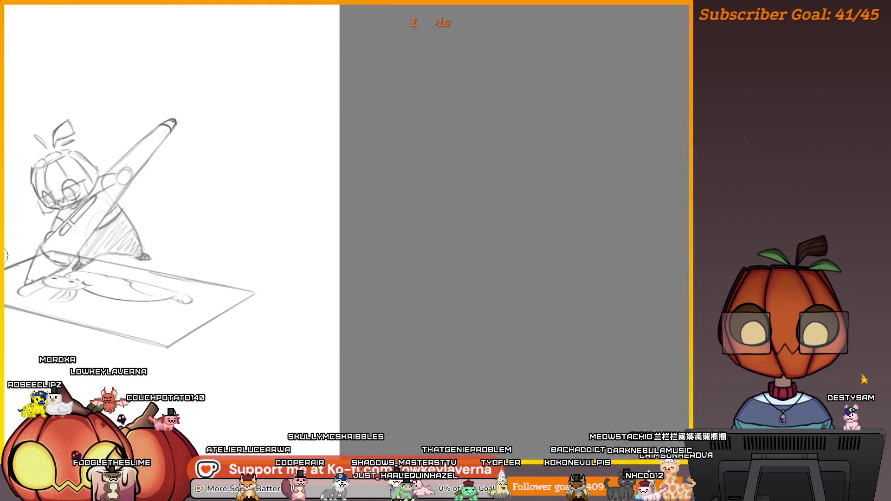
key("2")
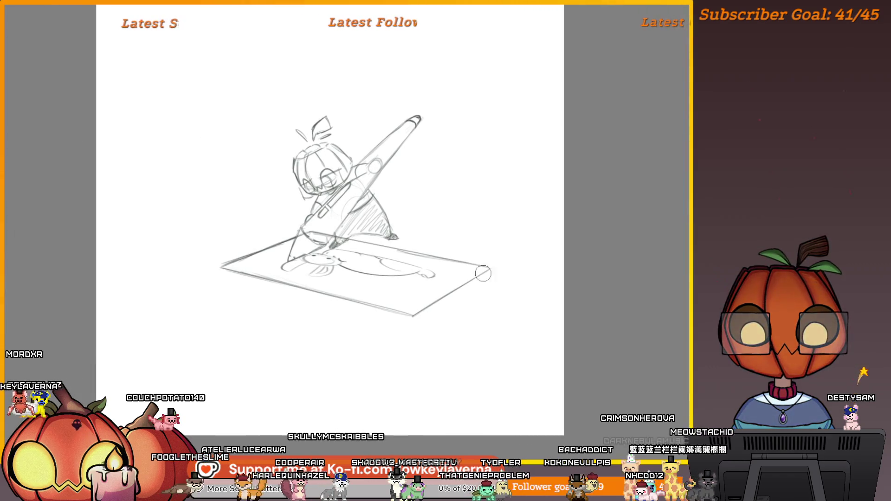
scroll(474, 293, "up", 2)
key("ctrl+z")
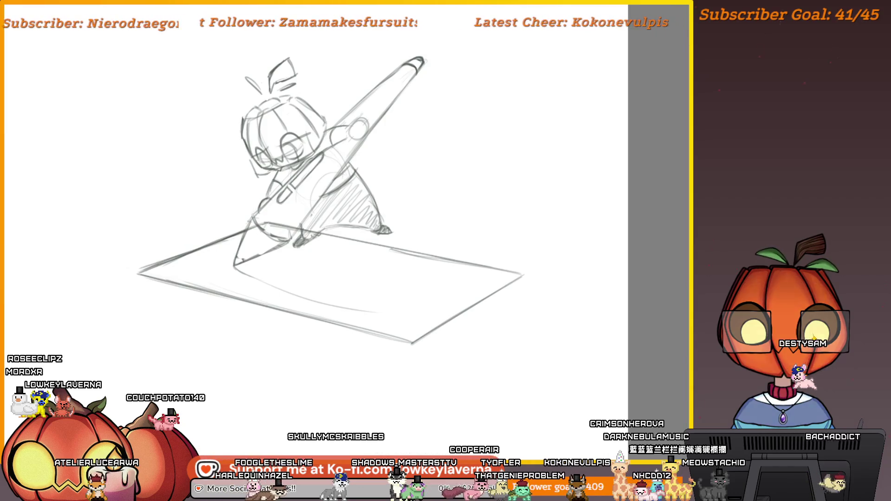
key("ctrl+shift+z")
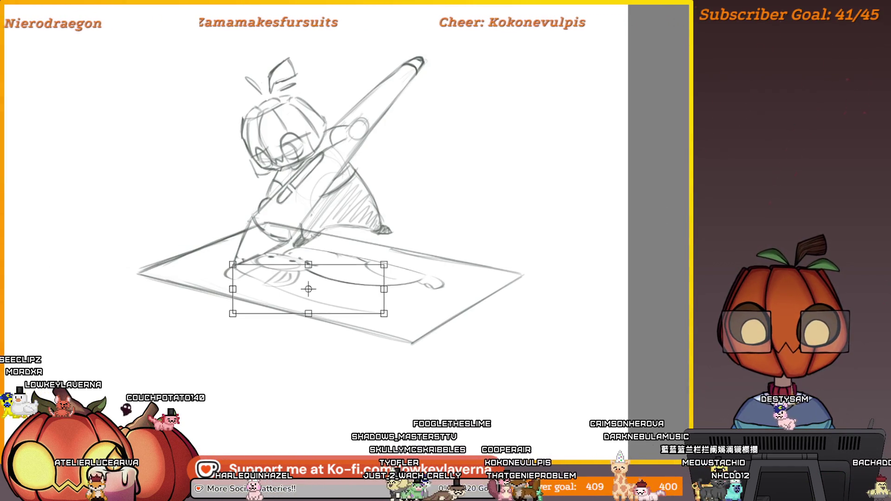
key("ctrl+z")
key("ctrl+shift+z")
mouse_move(388, 272)
left_mouse_down()
mouse_move(425, 290)
mouse_move(446, 273)
left_mouse_up()
key("ctrl+z")
key("ctrl+shift+z")
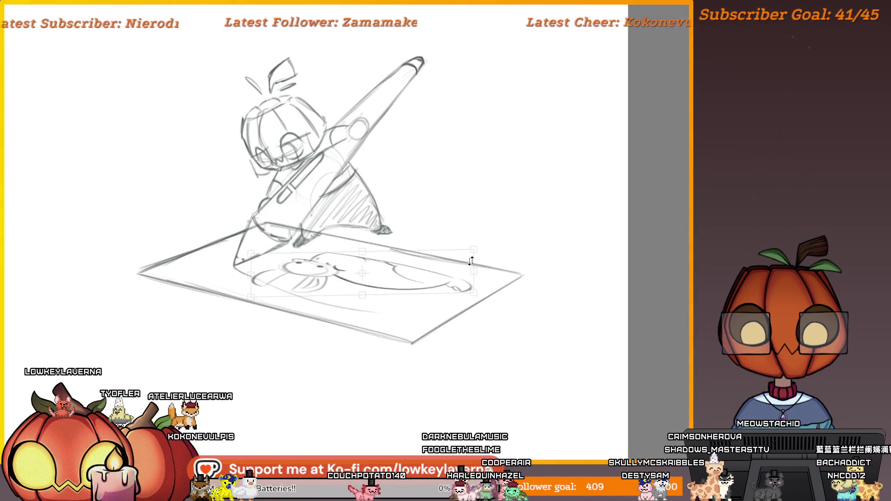
left_click_drag(442, 270, 441, 274)
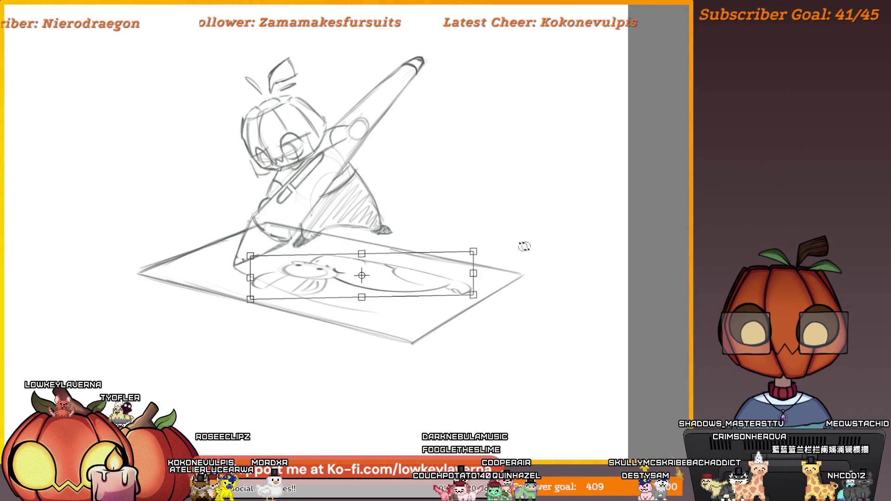
key("Return")
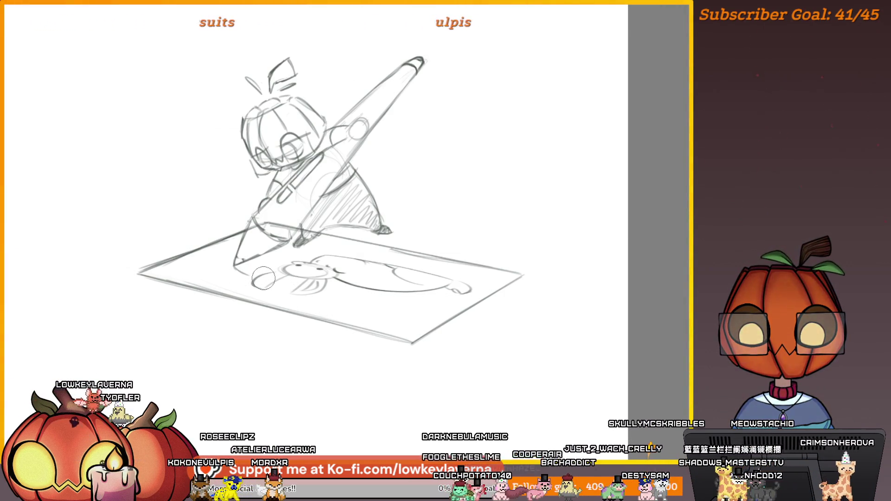
key("ctrl+t")
key("Return")
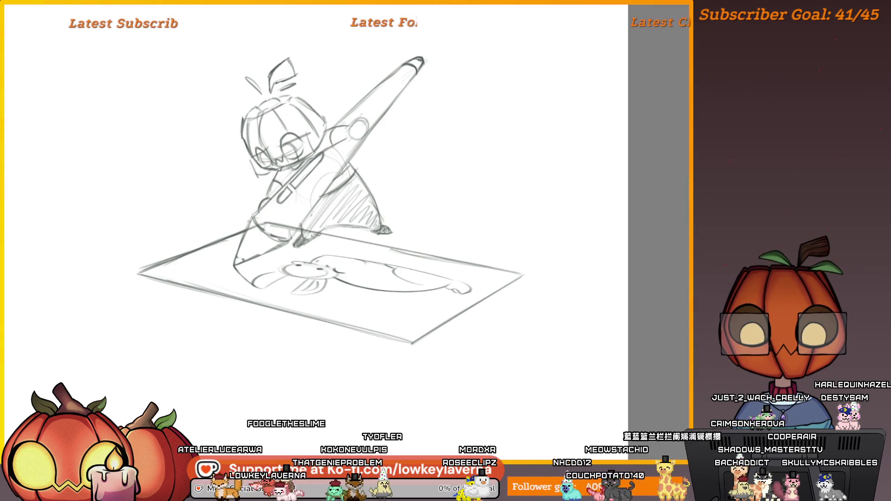
- Mirror the view and sketch two small curved strokes at the stylus tip
scroll(259, 287, "up", 3)
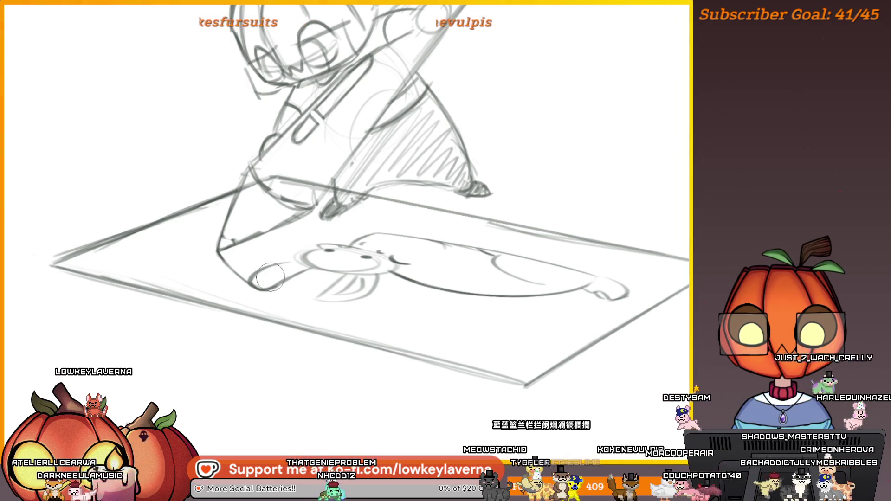
scroll(357, 239, "down", 2)
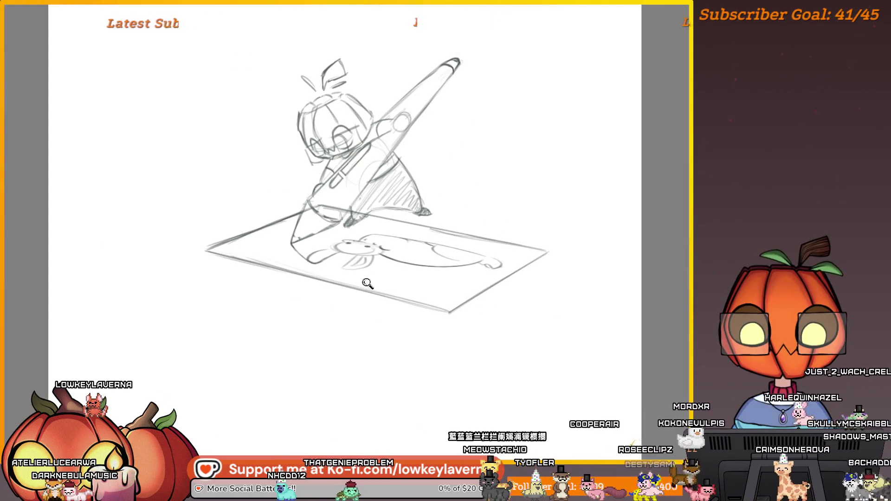
key("m")
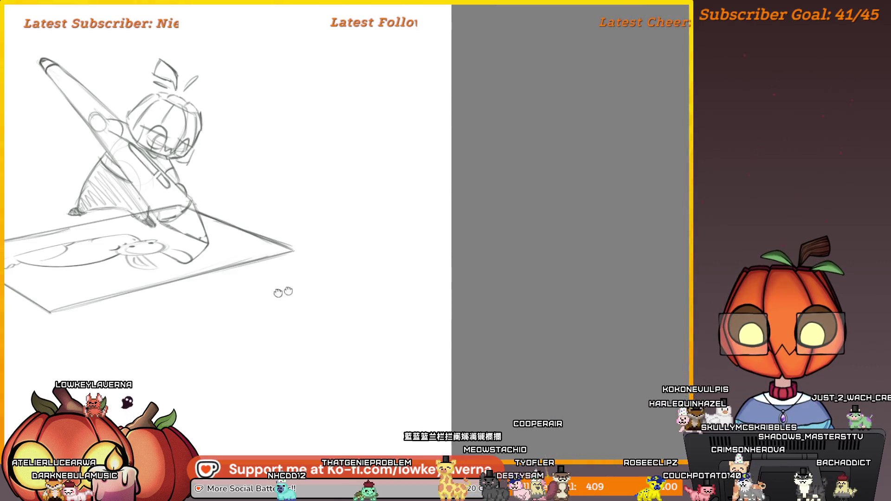
left_click_drag(283, 292, 502, 292)
scroll(535, 291, "up", 3)
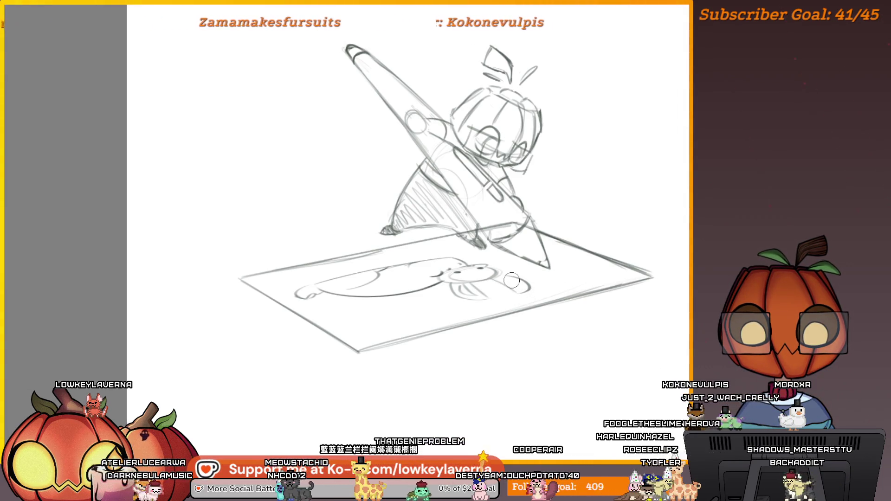
scroll(559, 225, "up", 3)
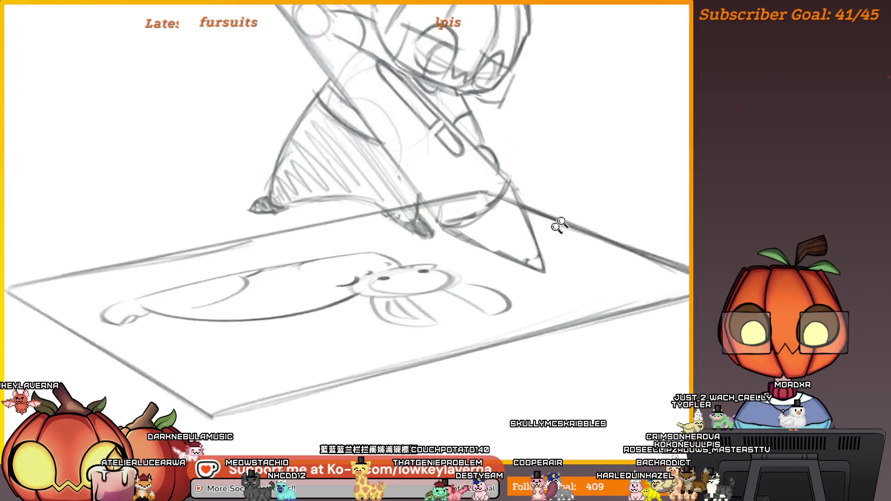
scroll(554, 278, "up", 2)
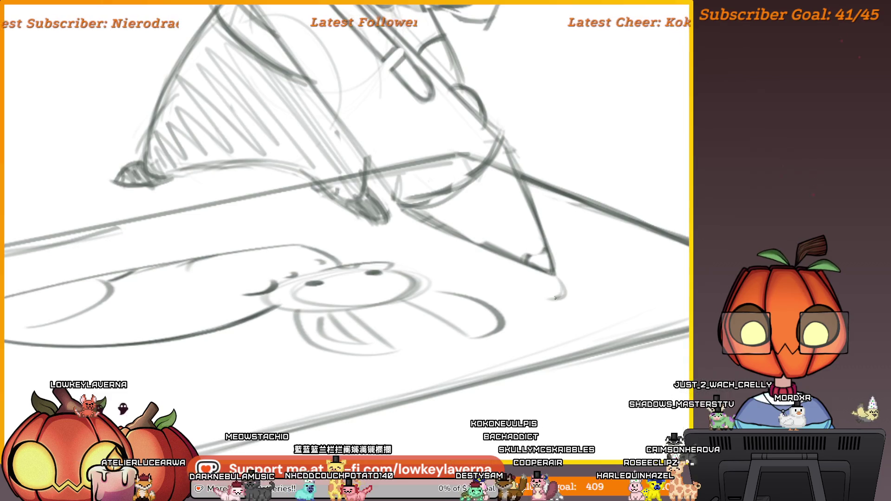
left_click_drag(564, 290, 533, 284)
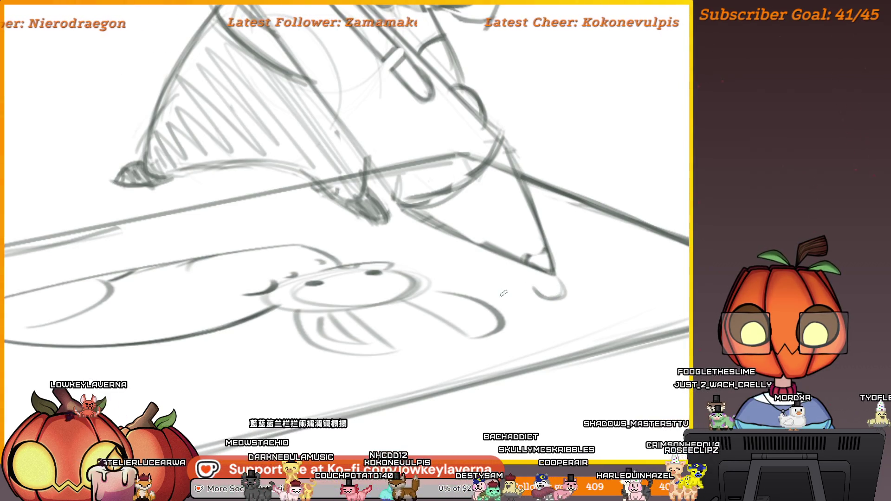
left_click_drag(490, 263, 533, 296)
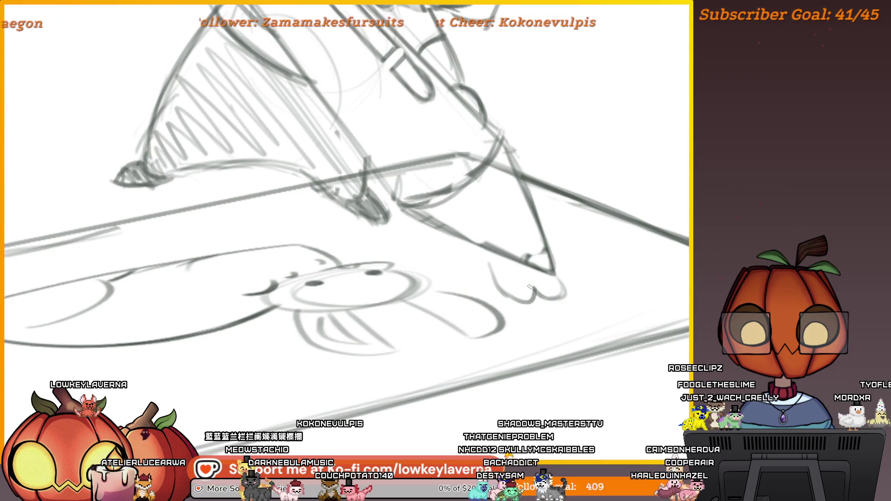
- Draw a second line under the tablet's lower-right edge to give it thickness
scroll(553, 283, "down", 5)
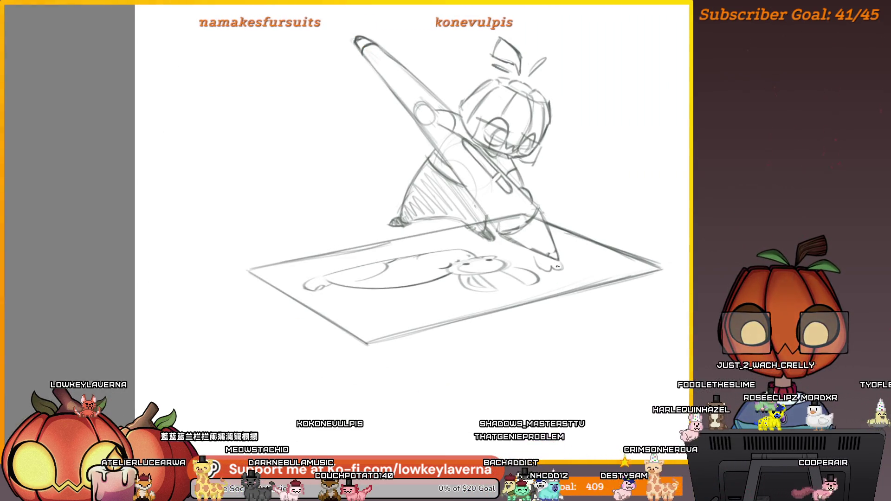
key("h")
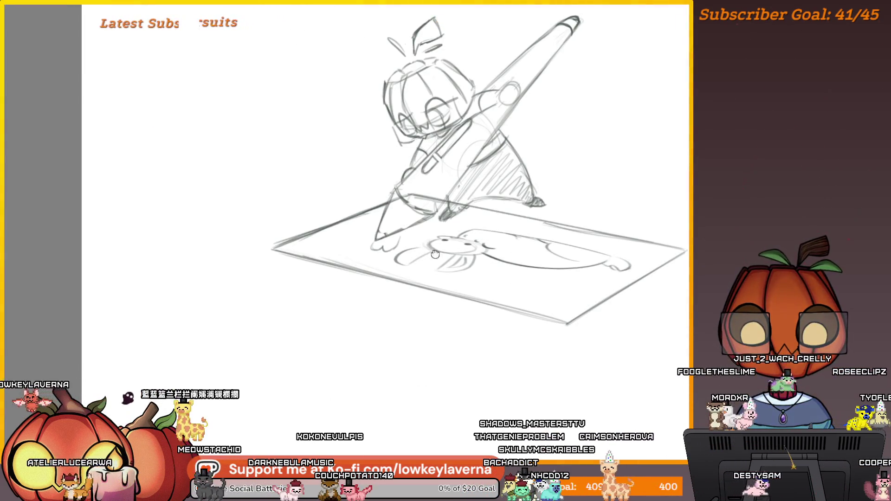
left_click_drag(435, 254, 484, 267)
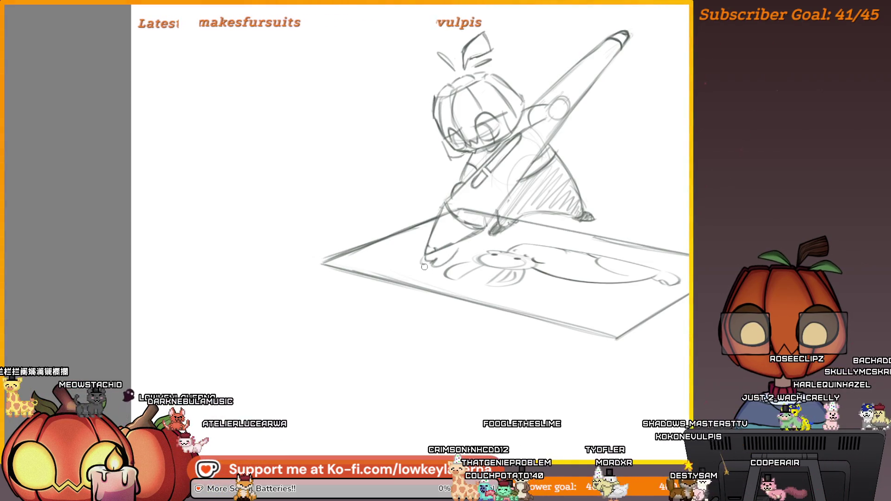
scroll(493, 226, "down", 3)
scroll(402, 237, "up", 4)
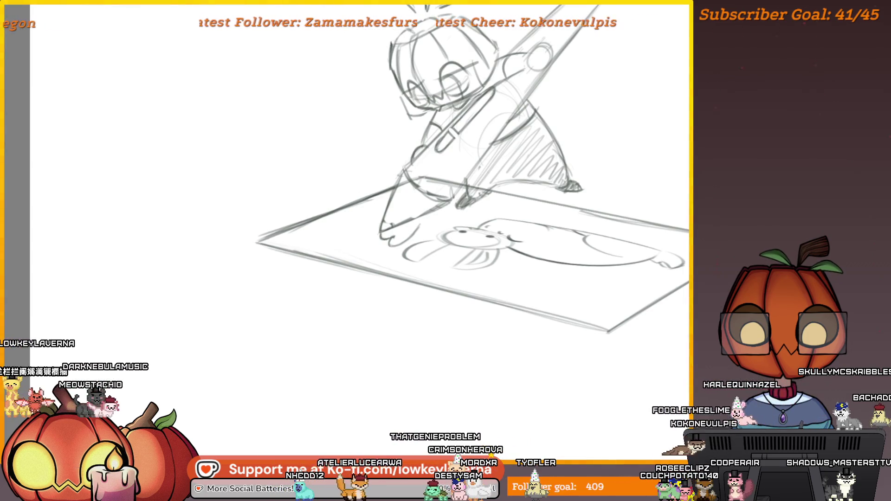
key("ctrl+0")
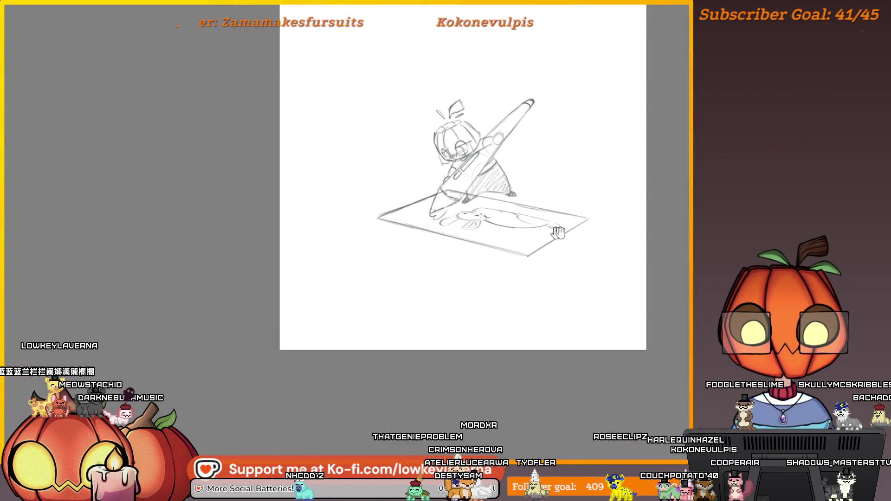
scroll(558, 232, "up", 2)
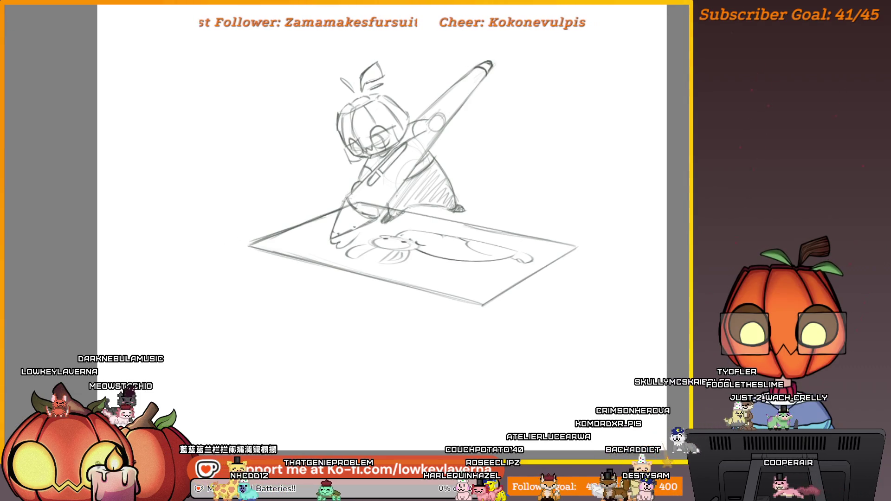
left_click_drag(502, 285, 477, 277)
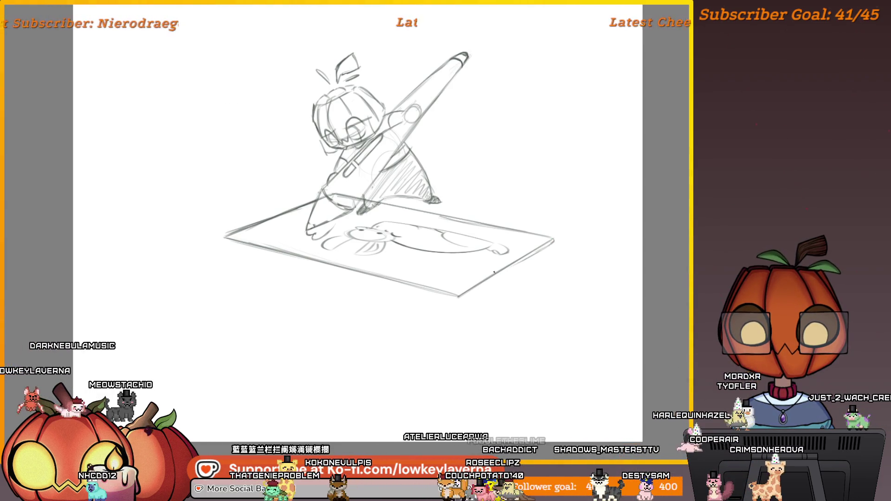
scroll(533, 231, "up", 4)
left_click_drag(529, 234, 402, 308)
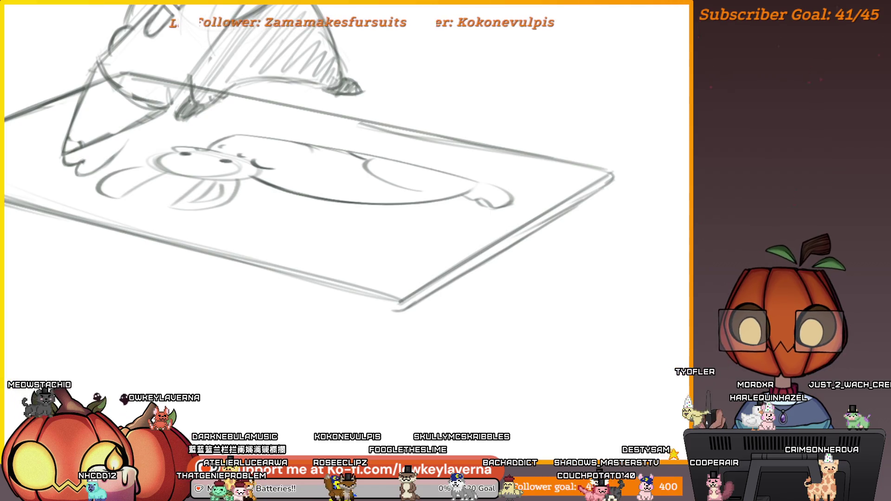
- Trace the tablet's right edge with a darker pencil stroke to thicken its side
scroll(316, 157, "down", 1)
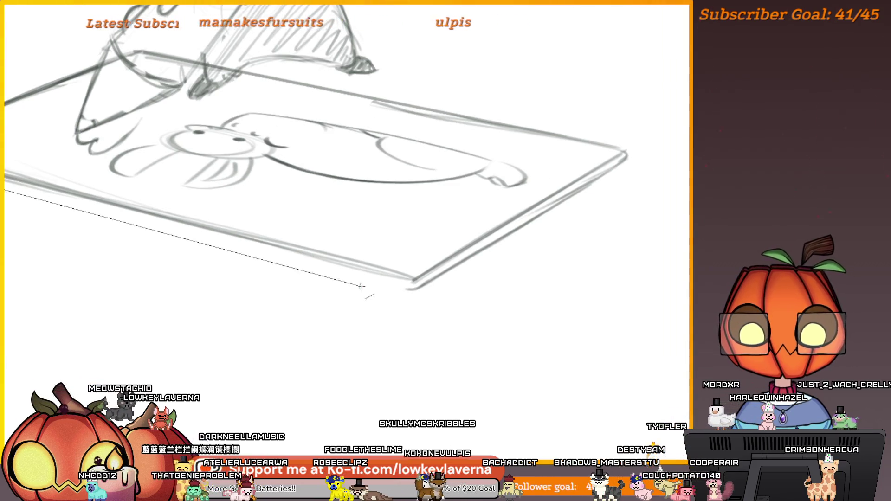
left_click_drag(497, 251, 422, 271)
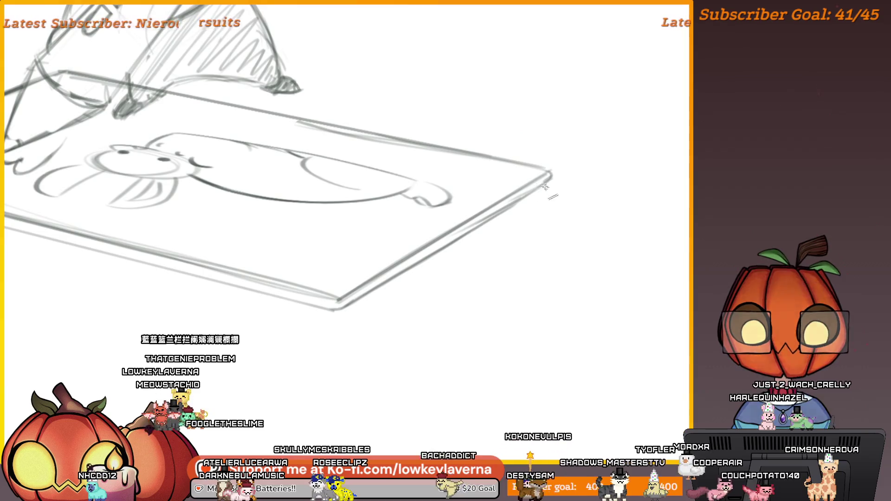
left_click_drag(550, 177, 387, 282)
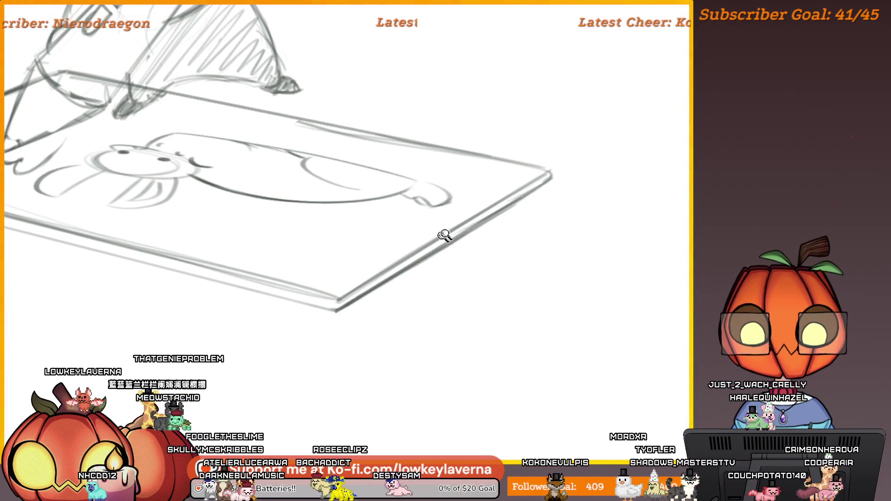
scroll(461, 255, "down", 3)
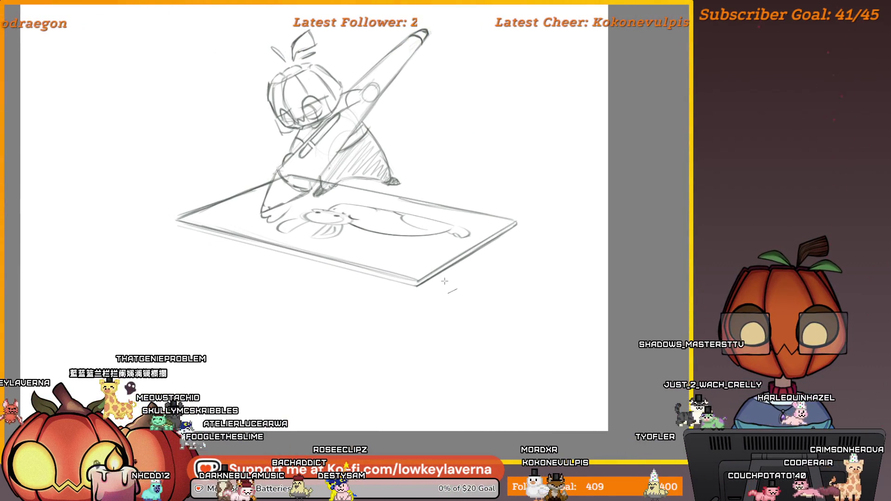
scroll(165, 123, "up", 5)
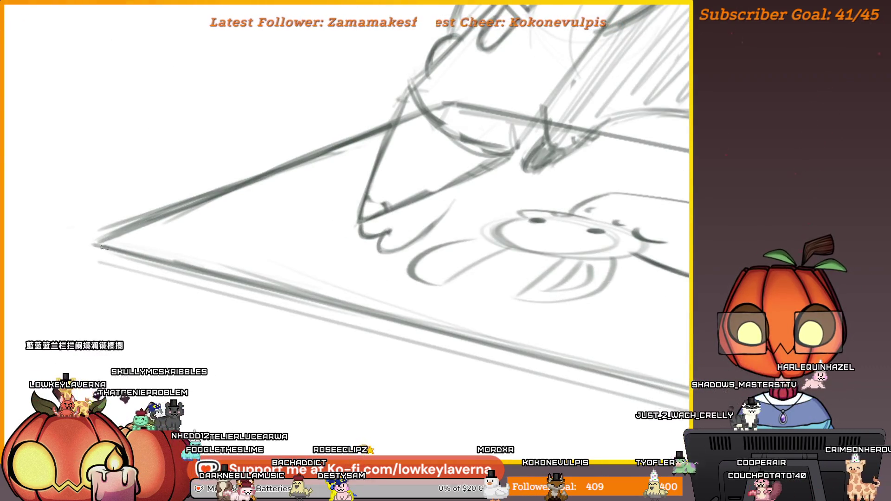
scroll(192, 240, "down", 5)
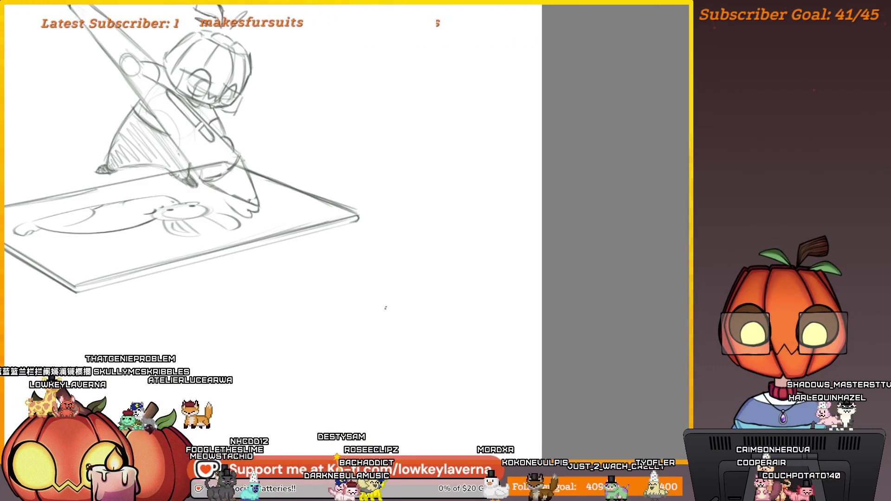
- Mirror, rotate and fit the canvas view to check the thickened tablet
key("m")
left_click_drag(485, 285, 648, 209)
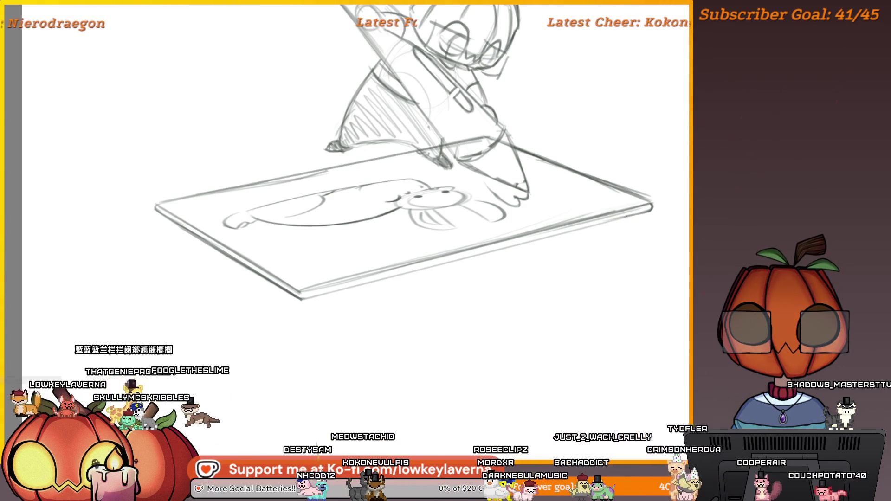
left_click_drag(519, 243, 592, 220)
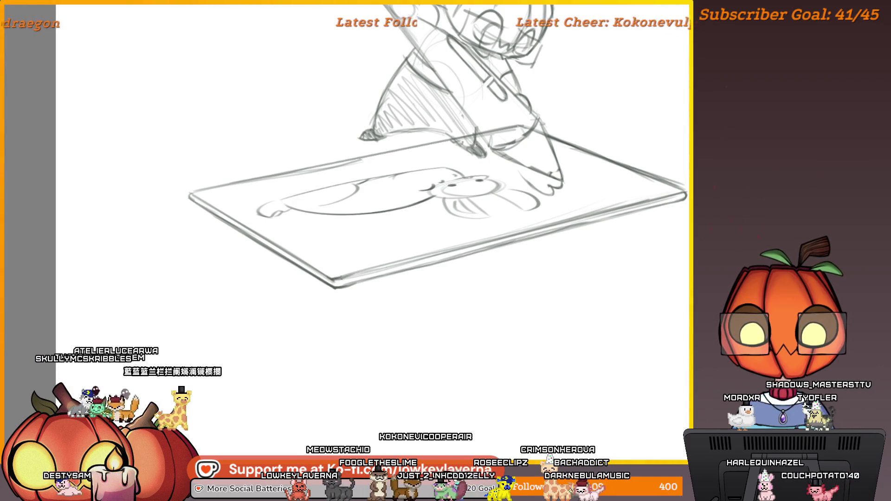
key("ctrl+0")
left_click_drag(418, 209, 366, 257)
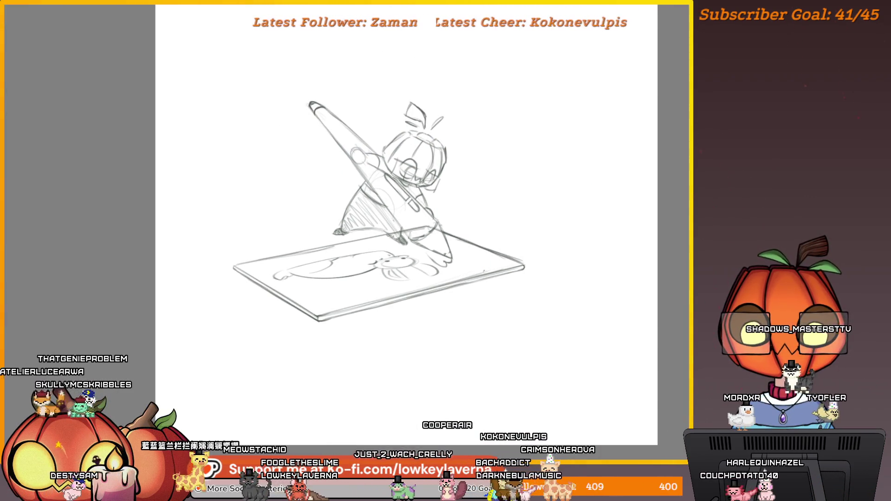
scroll(497, 258, "up", 5)
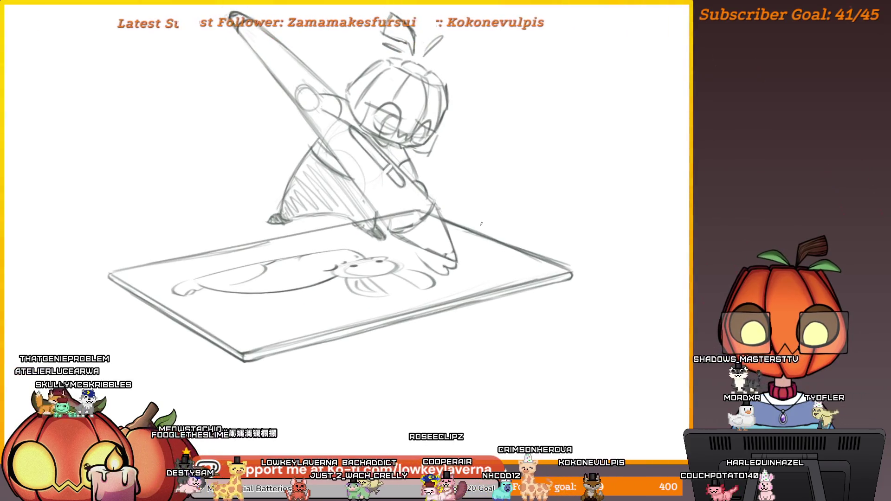
scroll(527, 259, "down", 4)
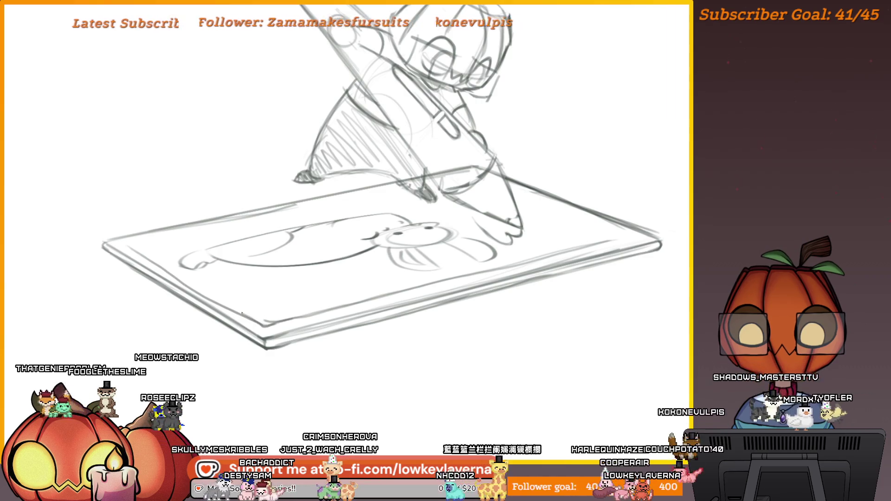
- Mirror the canvas again and pan right across the sketch
key("h")
left_click_drag(340, 288, 451, 288)
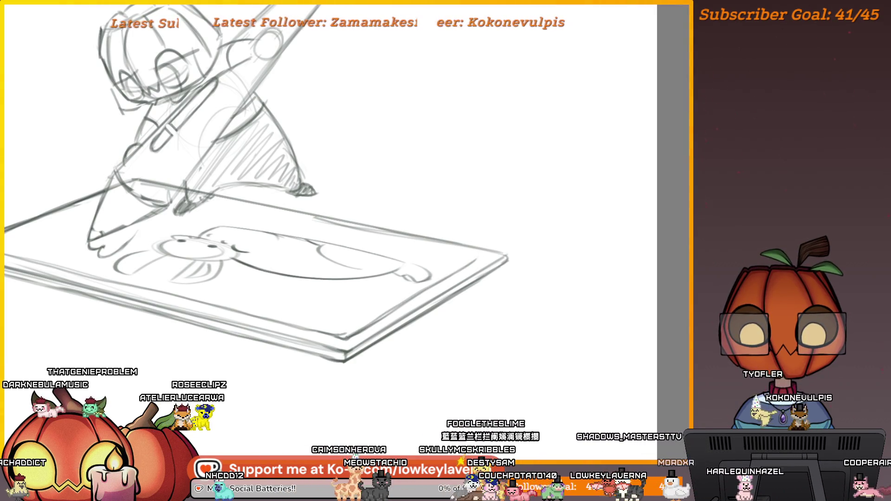
left_click_drag(466, 262, 509, 264)
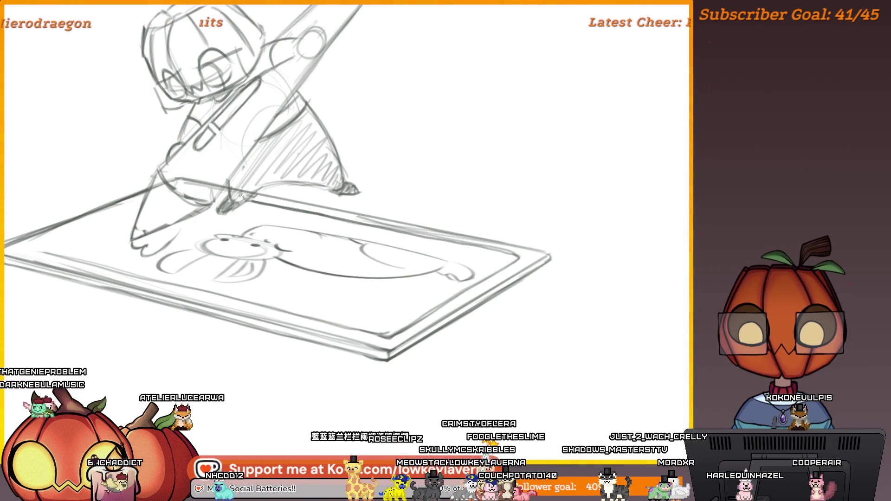
left_click_drag(155, 204, 336, 209)
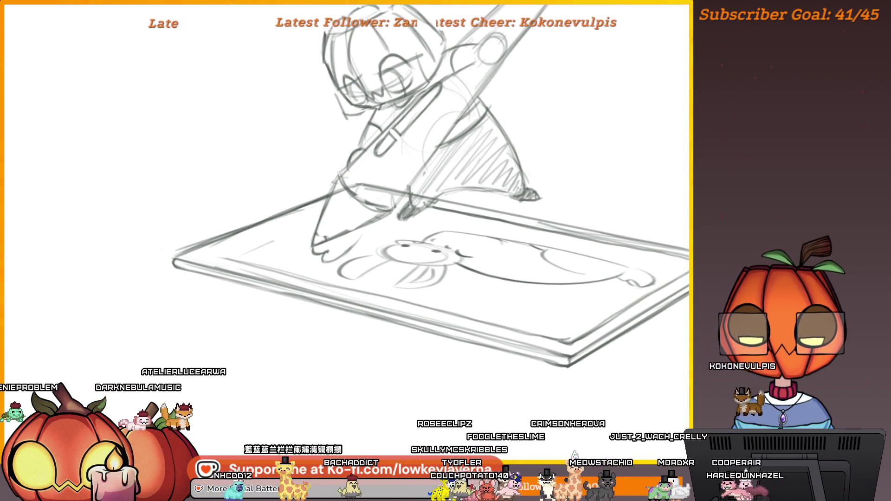
- Sketch a small oval button on the tablet's top-left bezel corner
left_click_drag(328, 224, 388, 234)
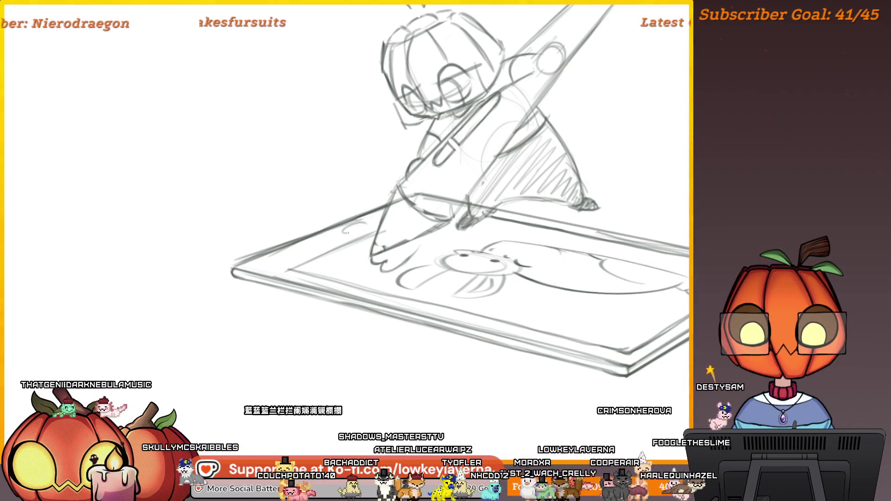
left_click_drag(365, 224, 343, 230)
scroll(402, 217, "down", 2)
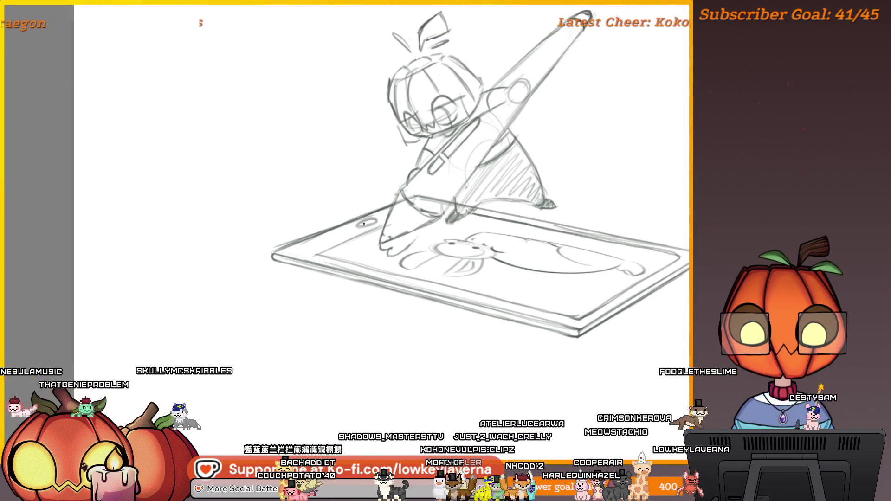
scroll(505, 225, "down", 1)
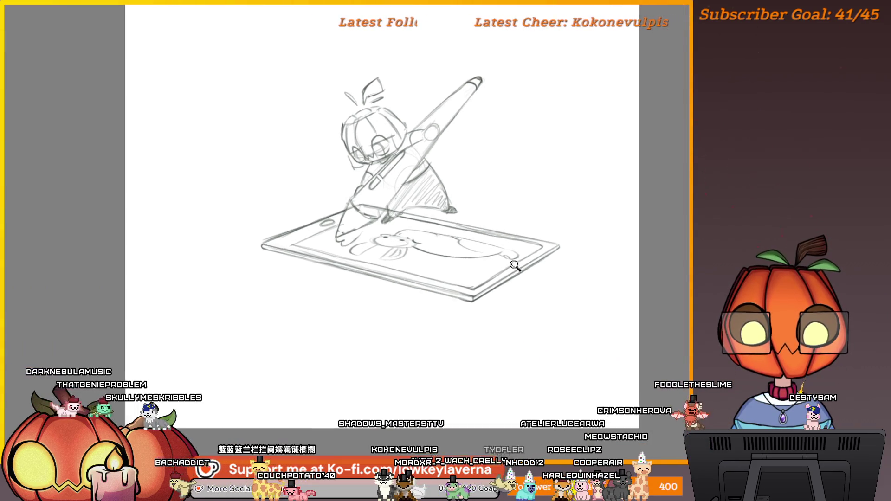
scroll(523, 261, "up", 2)
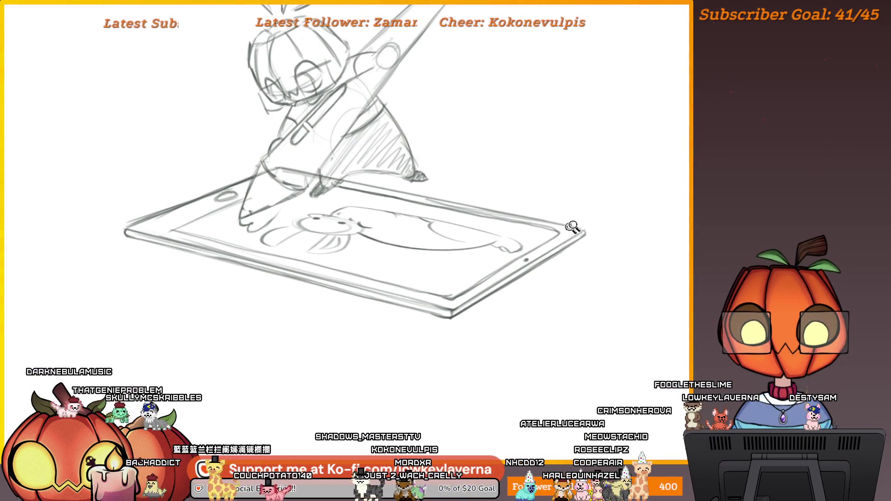
scroll(573, 227, "down", 2)
left_click_drag(598, 255, 499, 300)
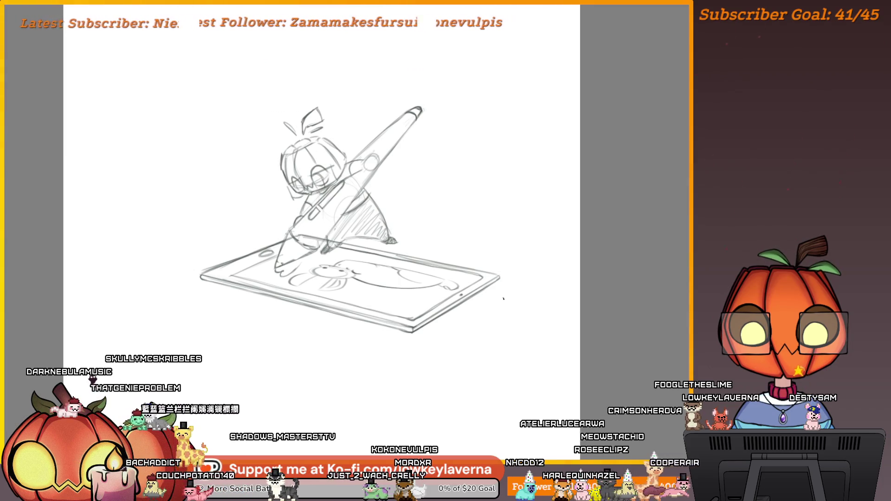
scroll(487, 308, "up", 2)
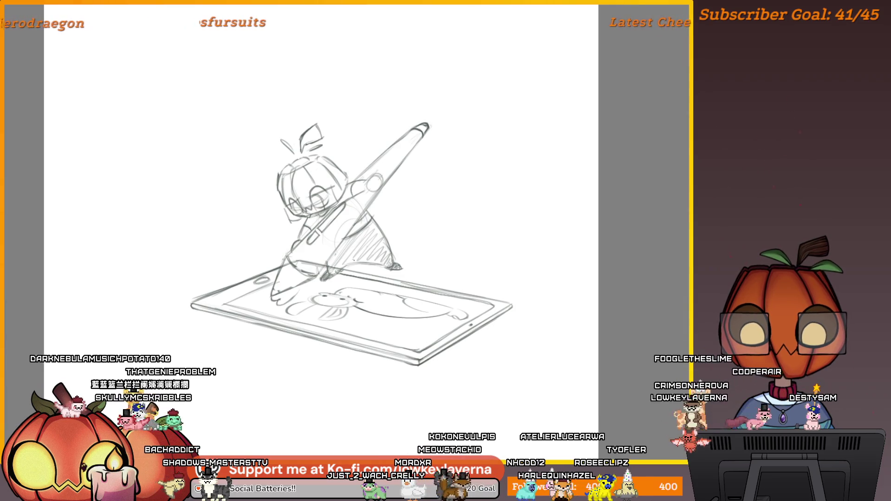
scroll(332, 279, "up", 3)
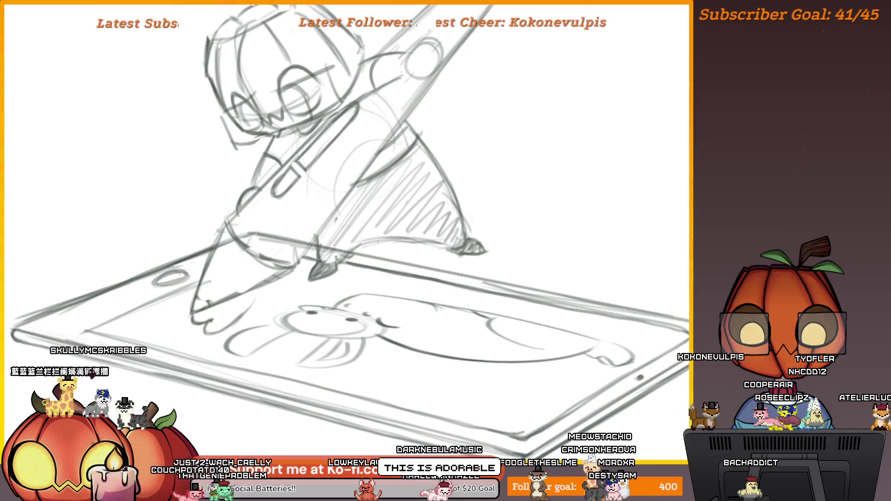
scroll(378, 241, "down", 3)
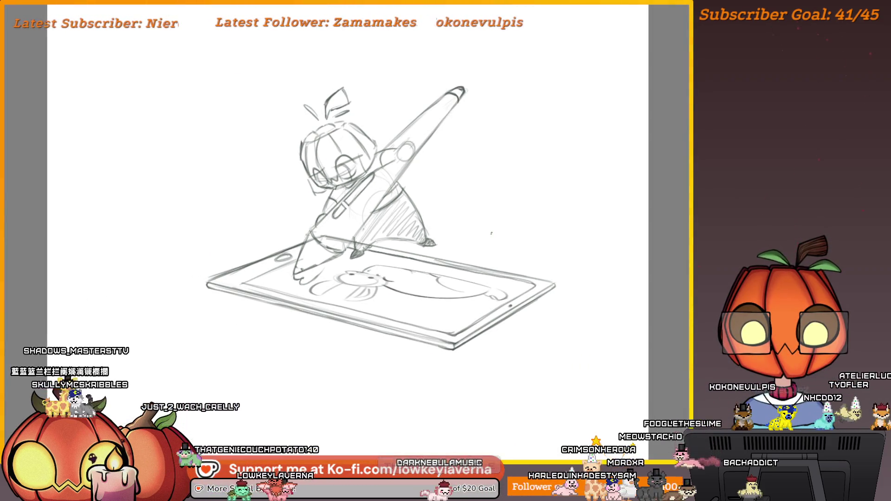
scroll(492, 233, "up", 4)
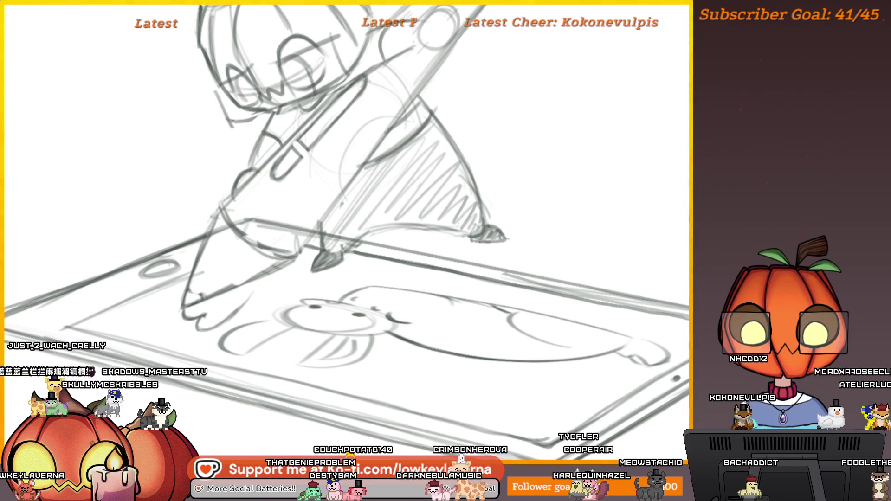
scroll(543, 200, "down", 3)
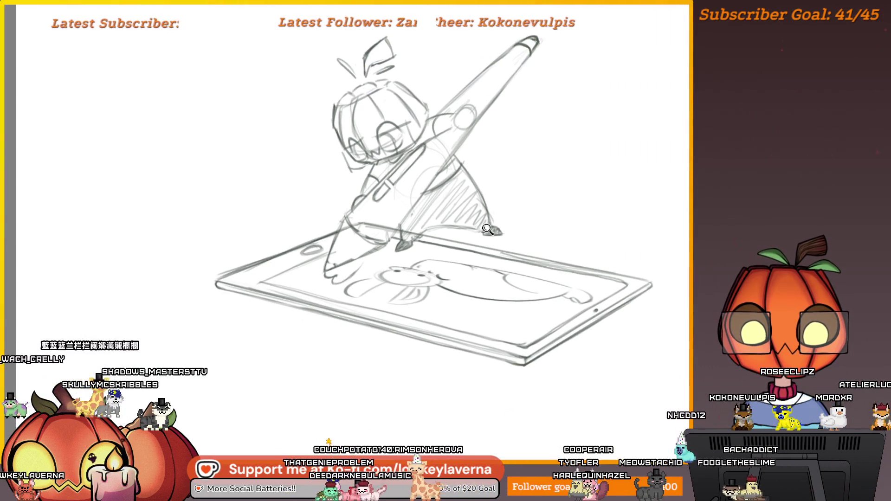
scroll(524, 206, "up", 3)
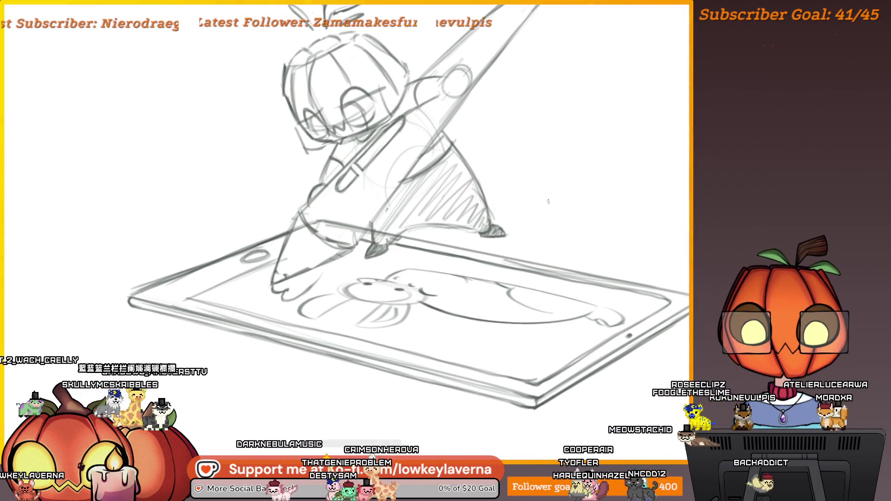
scroll(548, 201, "down", 2)
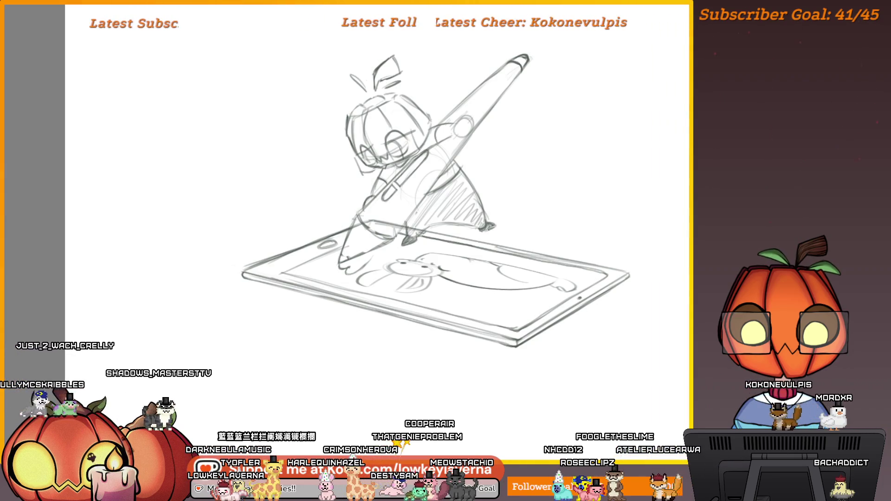
scroll(515, 216, "down", 3)
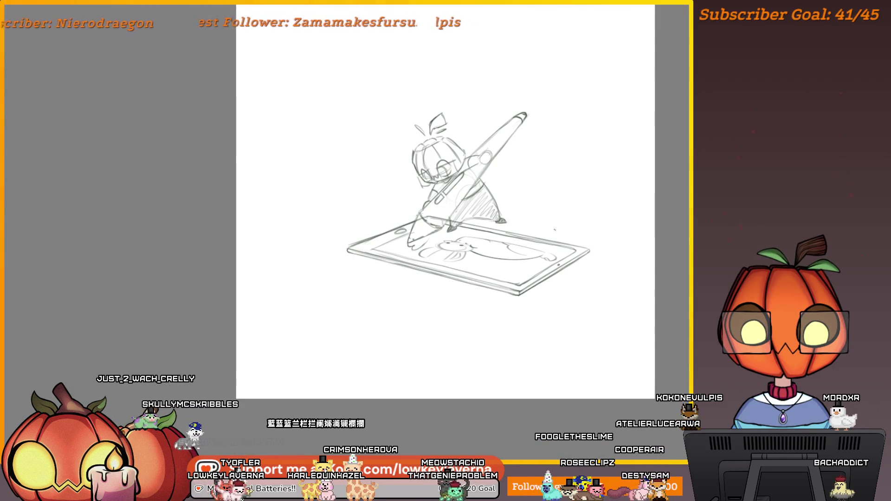
scroll(527, 221, "up", 3)
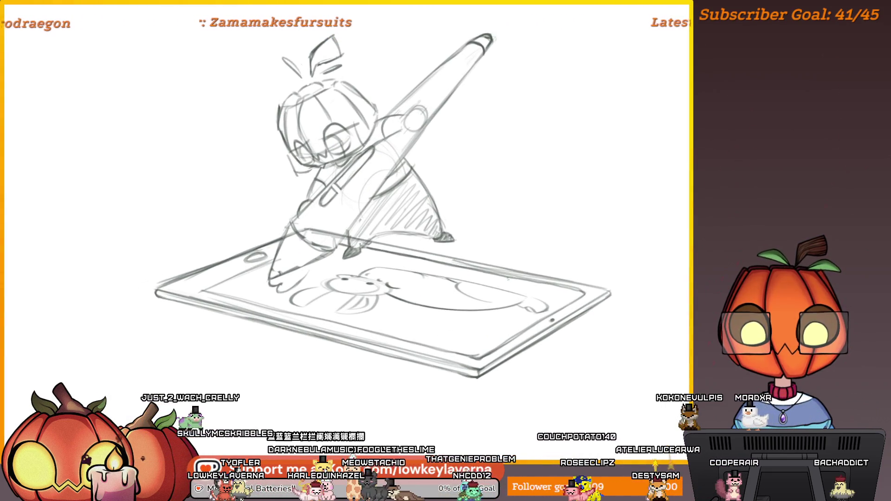
scroll(551, 245, "down", 2)
left_click_drag(551, 245, 502, 225)
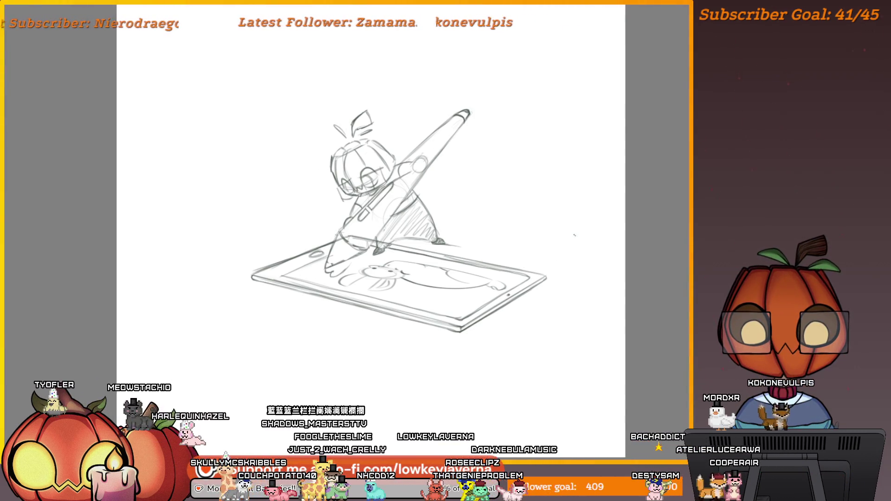
left_click_drag(546, 335, 537, 341)
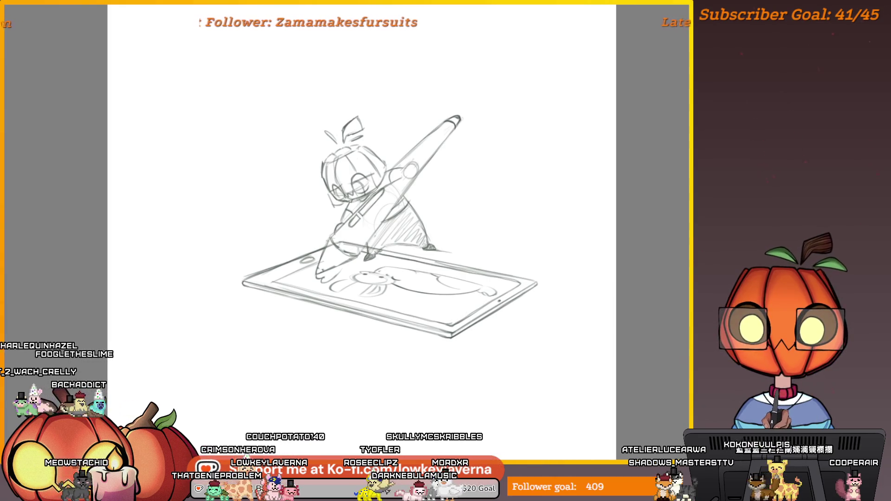
- Magic-wand the white background, then test selections and delete, restoring the sketch with undo
left_click(482, 243)
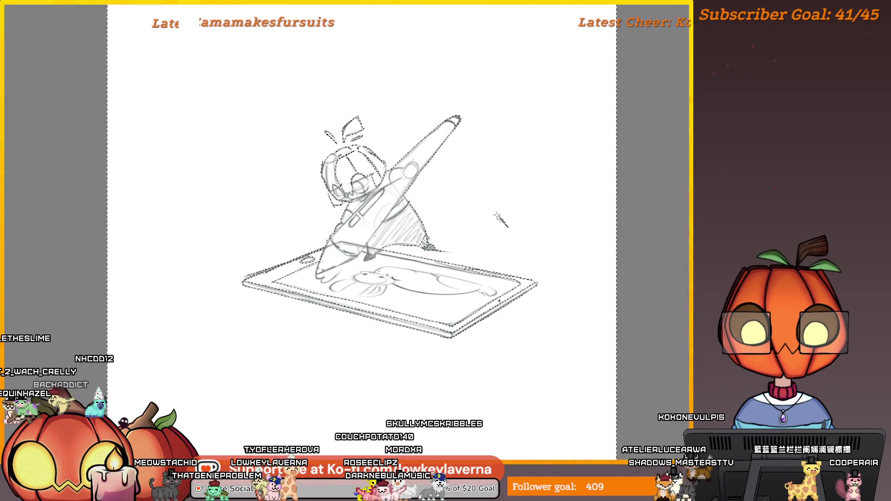
right_click(408, 122)
left_click(467, 191)
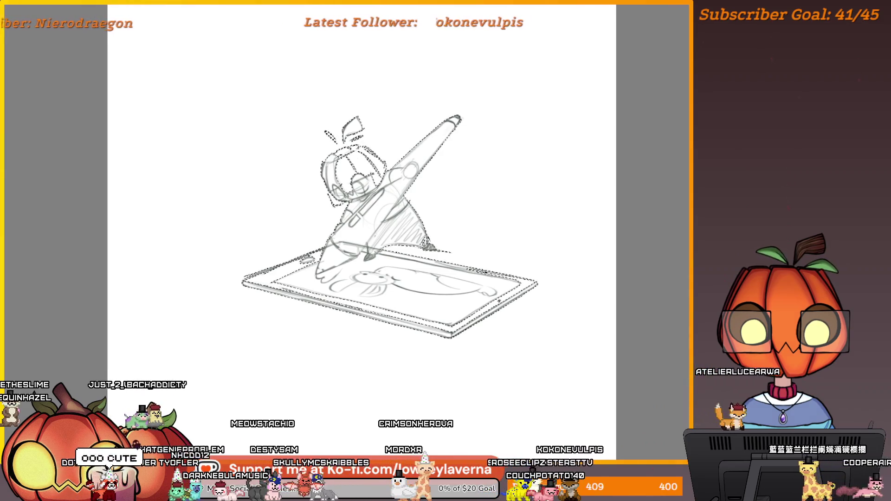
key("ctrl+shift+a")
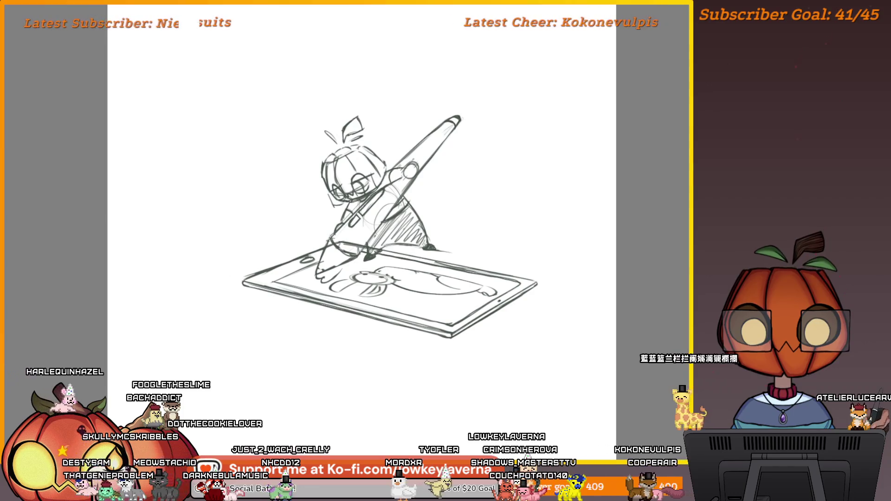
key("ctrl+a")
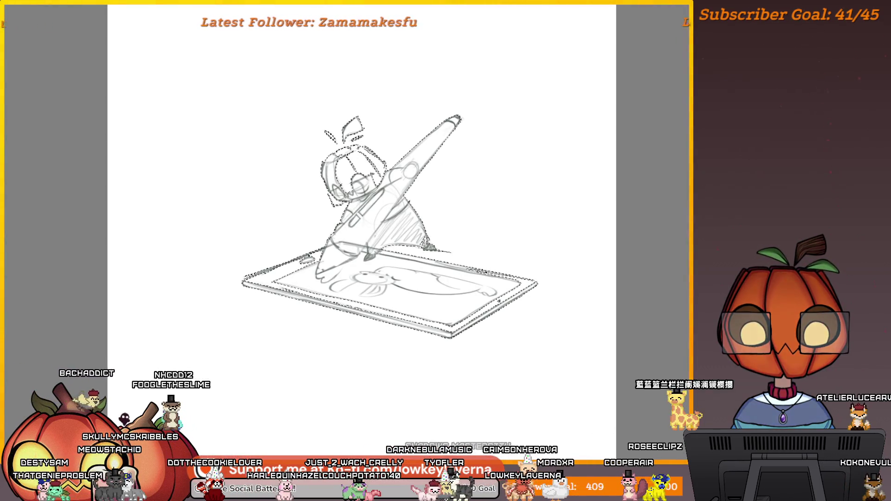
key("ctrl+d")
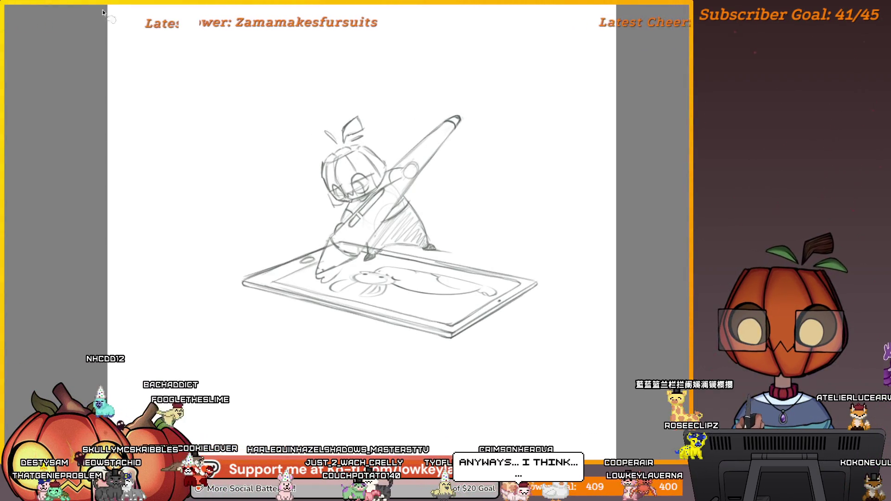
key("Delete")
key("ctrl+z")
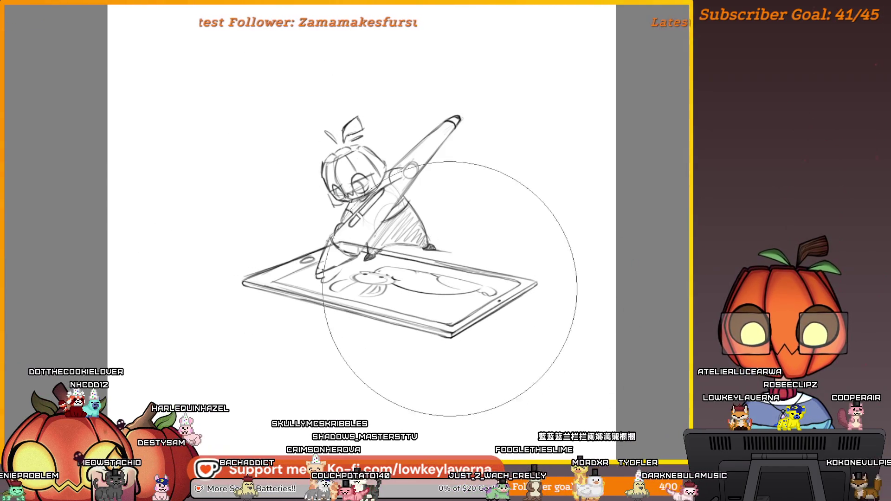
- Enlarge the brush and invert the selection to isolate the line art
key("bracketright")
key("bracketright")
key("bracketright")
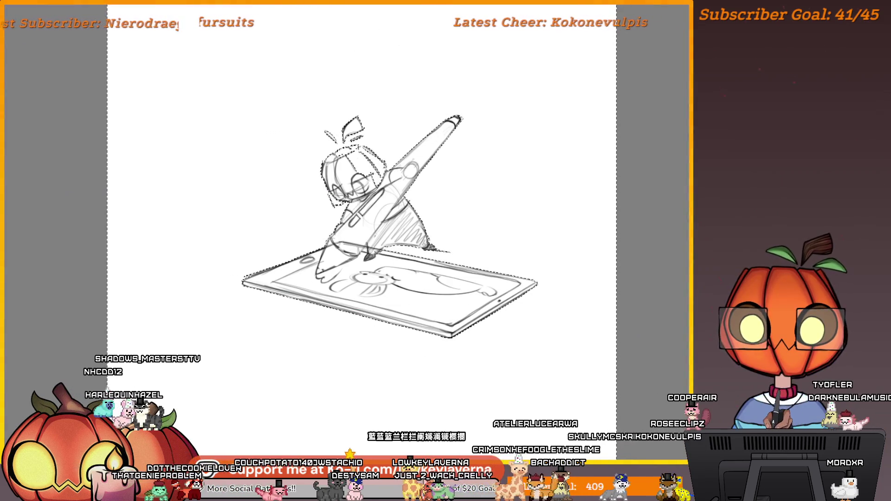
right_click(276, 67)
left_click(326, 119)
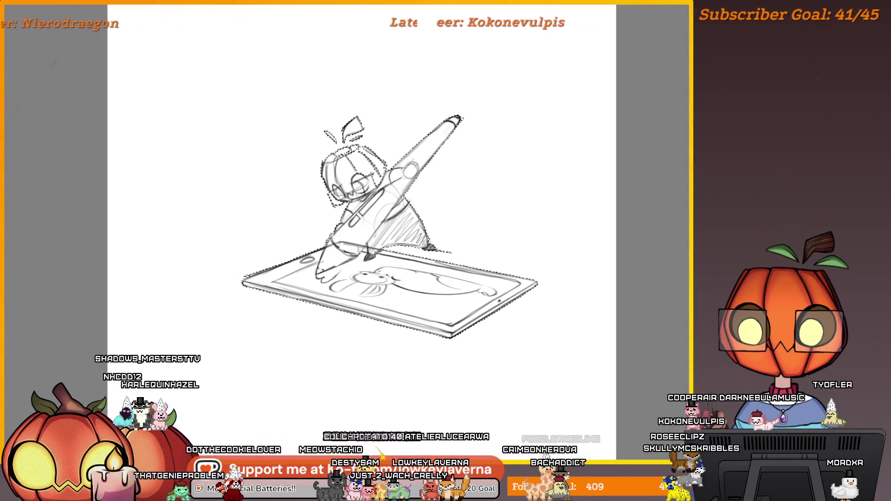